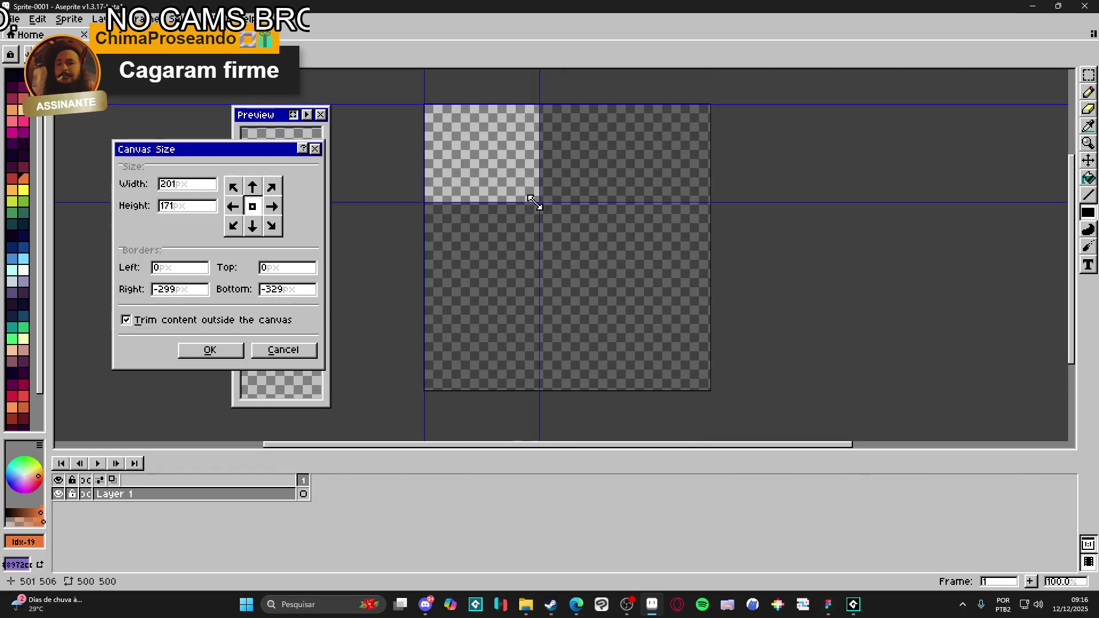
- Apply the 57×57 canvas size and bring up the Clean Area folder in File Explorer
click(200, 356)
scroll(629, 229, up, 5)
click(525, 605)
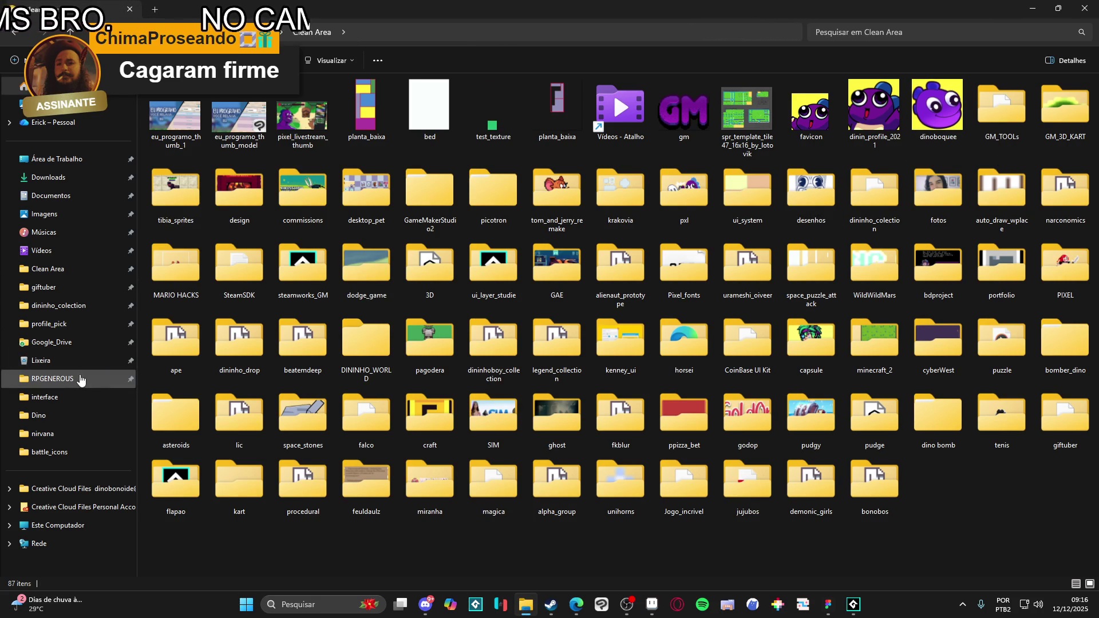
- Browse to RPGENEROUS > interface > battle_icons in File Explorer, then go back to Aseprite
click(80, 379)
click(739, 114)
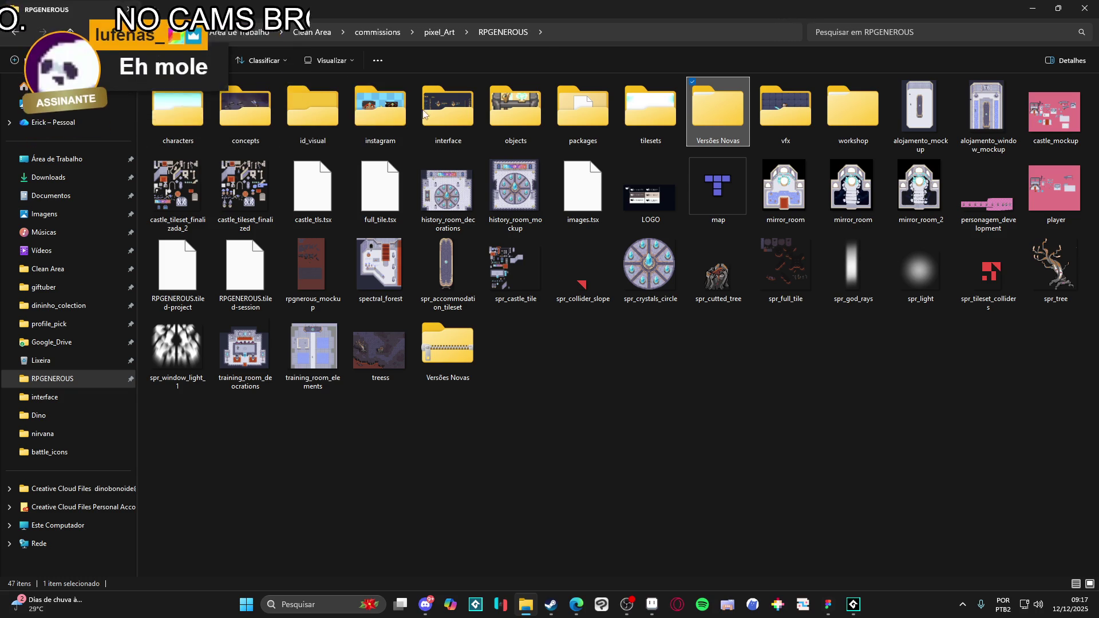
double_click(449, 109)
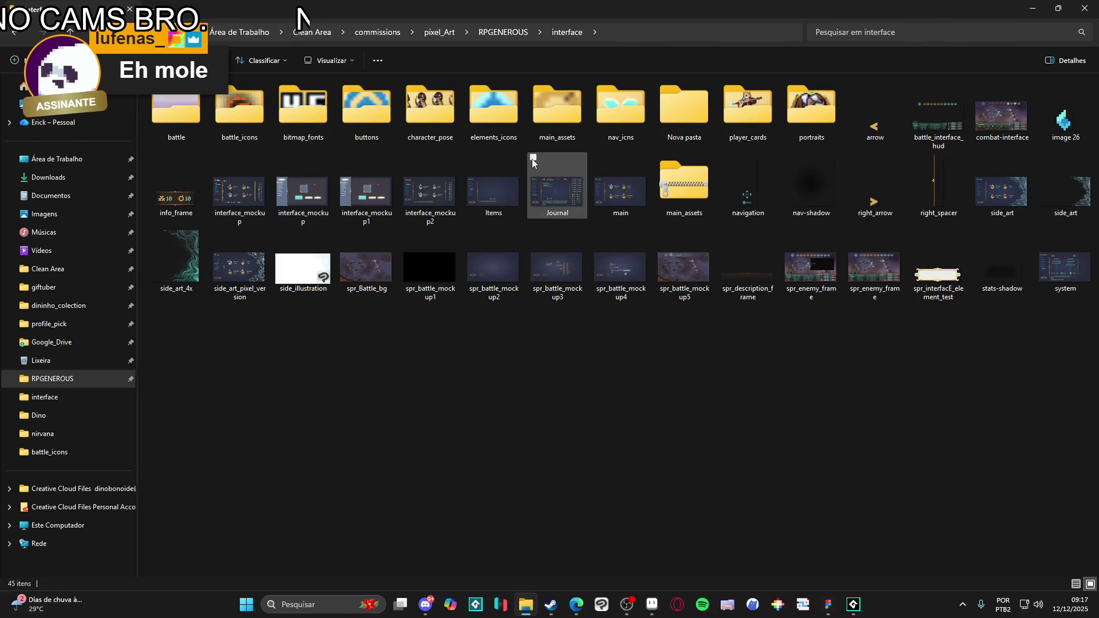
double_click(240, 123)
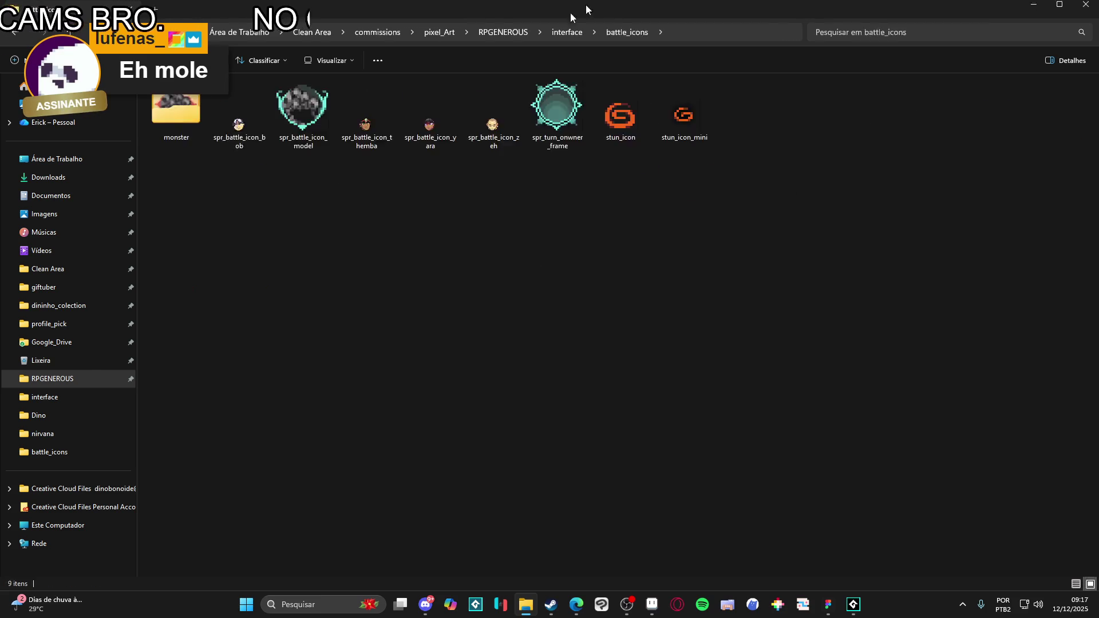
key(alt+Tab)
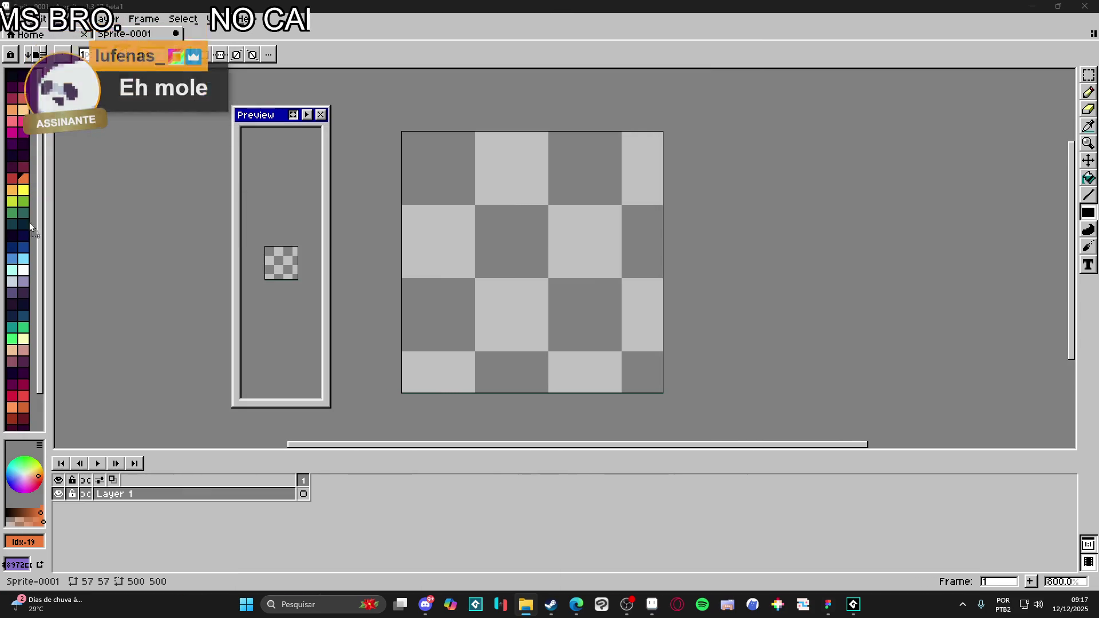
- Pick the icon's orange #F1641F as the drawing colour with the eyedropper
scroll(554, 229, up, 9)
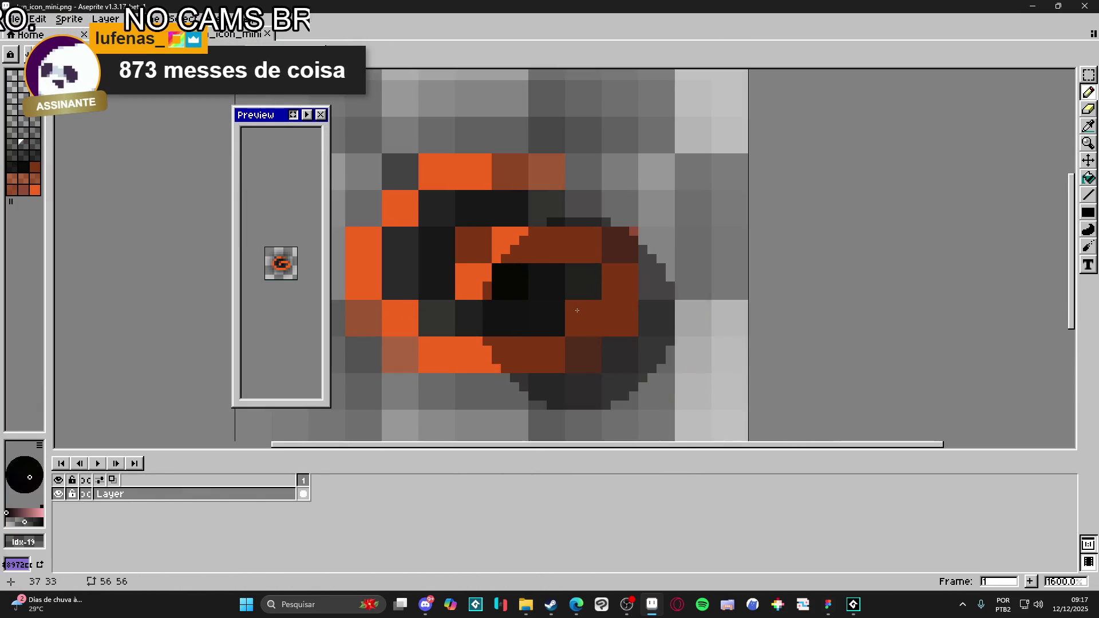
key(minus)
key(minus)
key(minus)
alt+click(509, 280)
scroll(529, 289, up, 3)
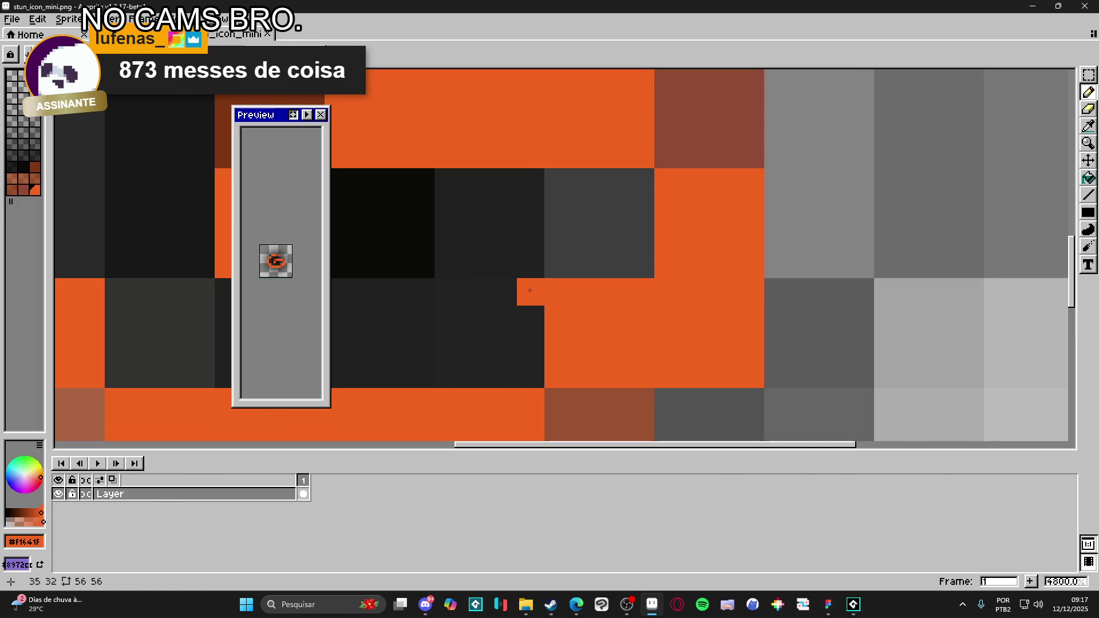
- Resize stun_icon_mini from 56×56 down to 14×14 pixels via Sprite Size
key(alt+s)
key(s)
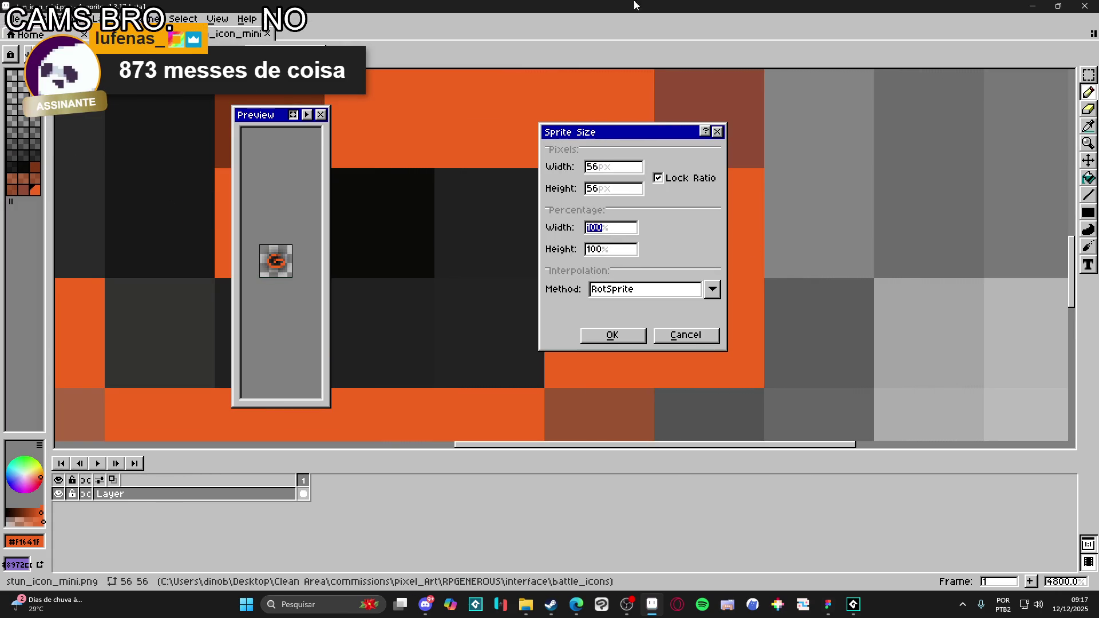
click(595, 167)
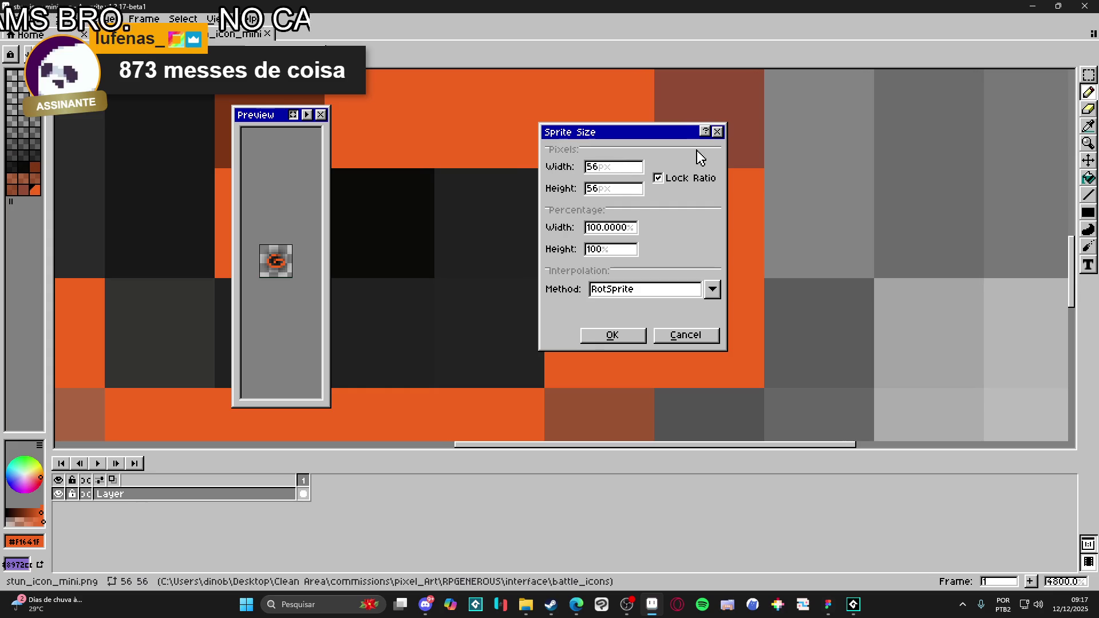
text(/4)
key(Return)
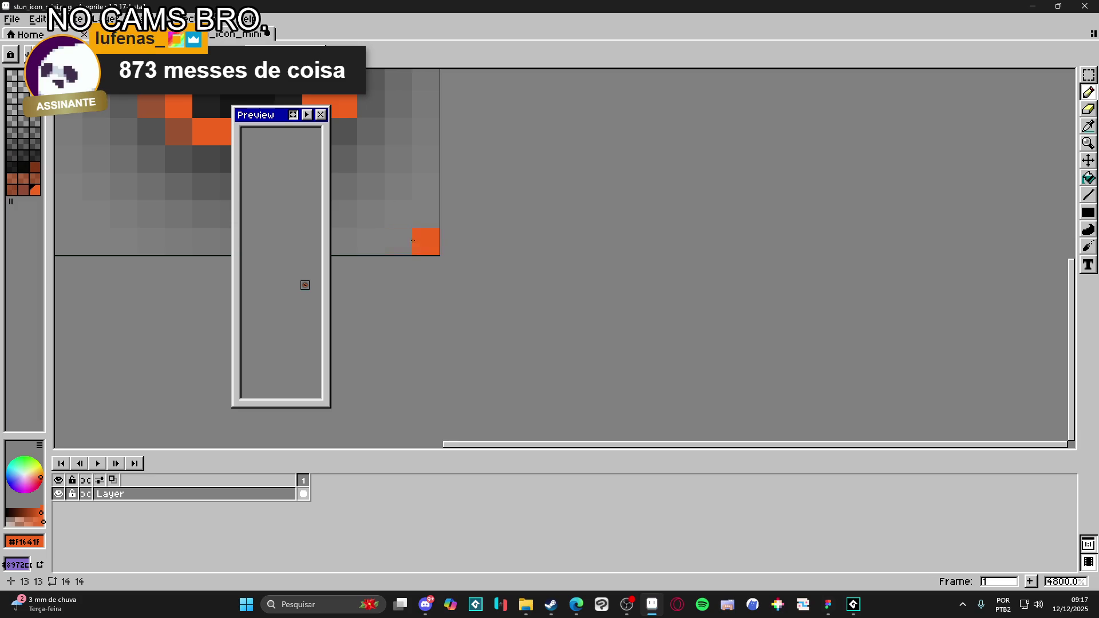
- Magic Wand-select the swirl's top orange pixels and the pixel below them
drag(411, 242, 724, 415)
scroll(642, 361, down, 3)
key(v)
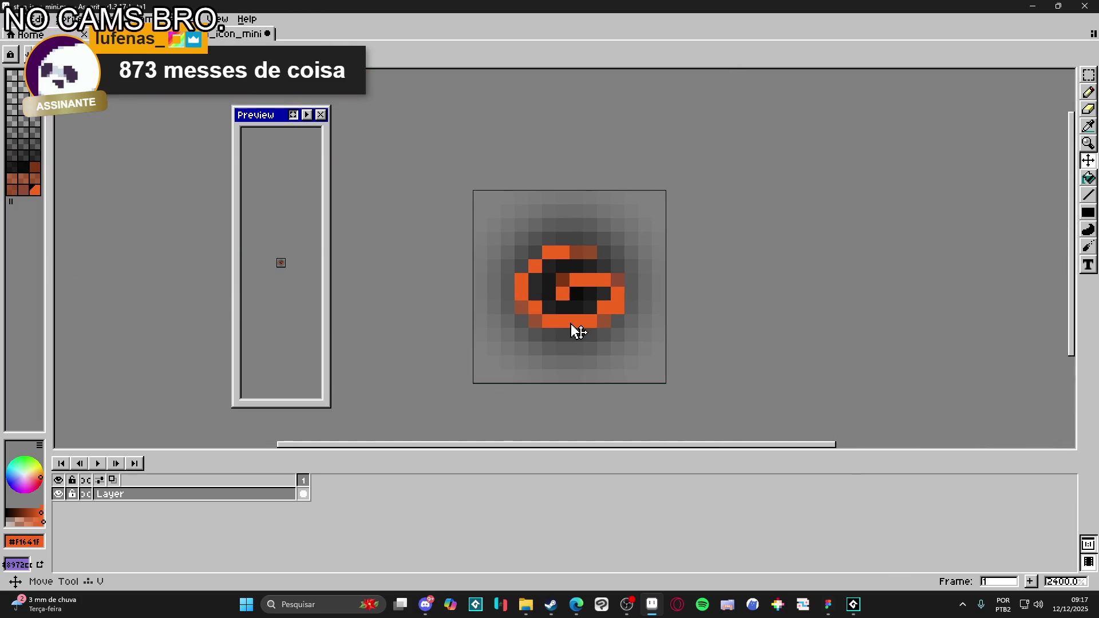
key(m)
key(w)
click(554, 252)
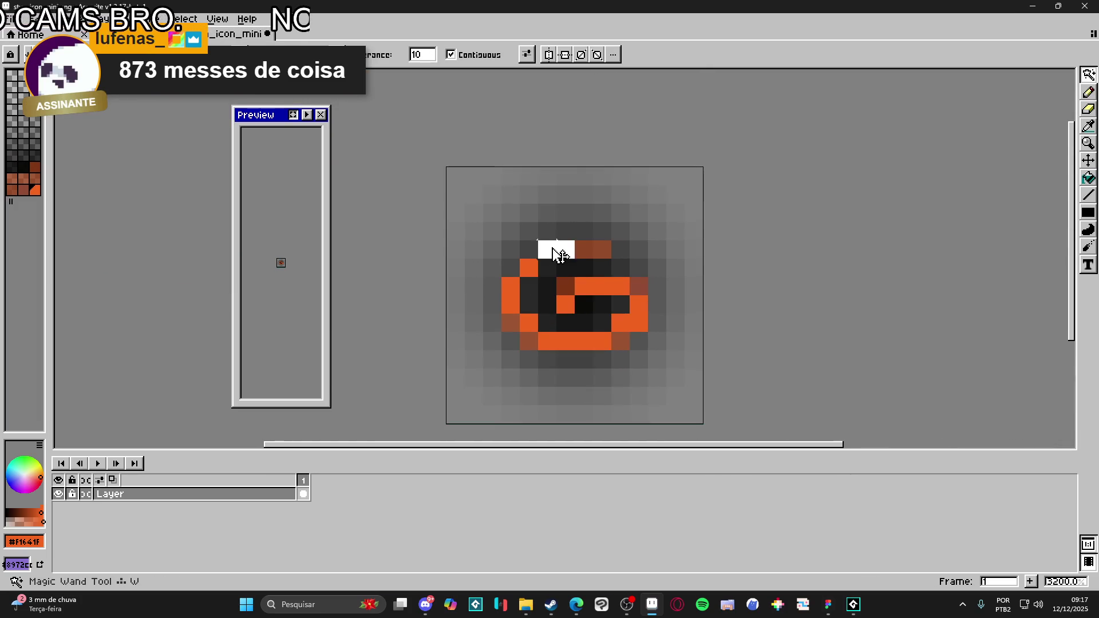
scroll(547, 266, up, 5)
shift+click(514, 266)
- Add the left edge, bottom bar, right L-shape, middle row and brown pixels, then copy
shift+click(478, 321)
shift+click(620, 418)
shift+click(714, 390)
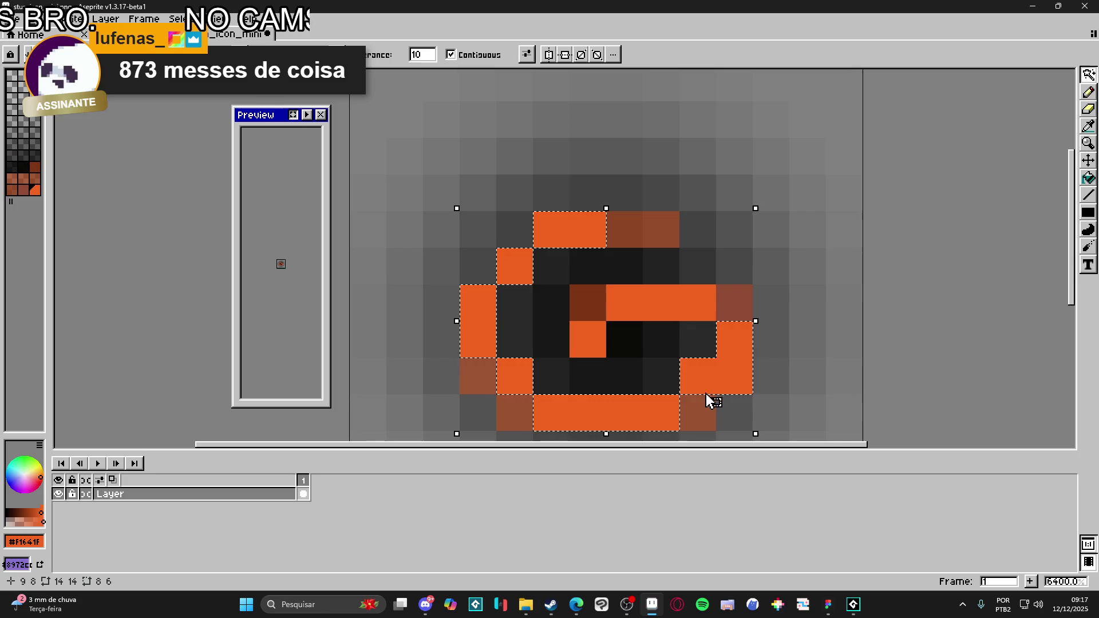
shift+click(692, 314)
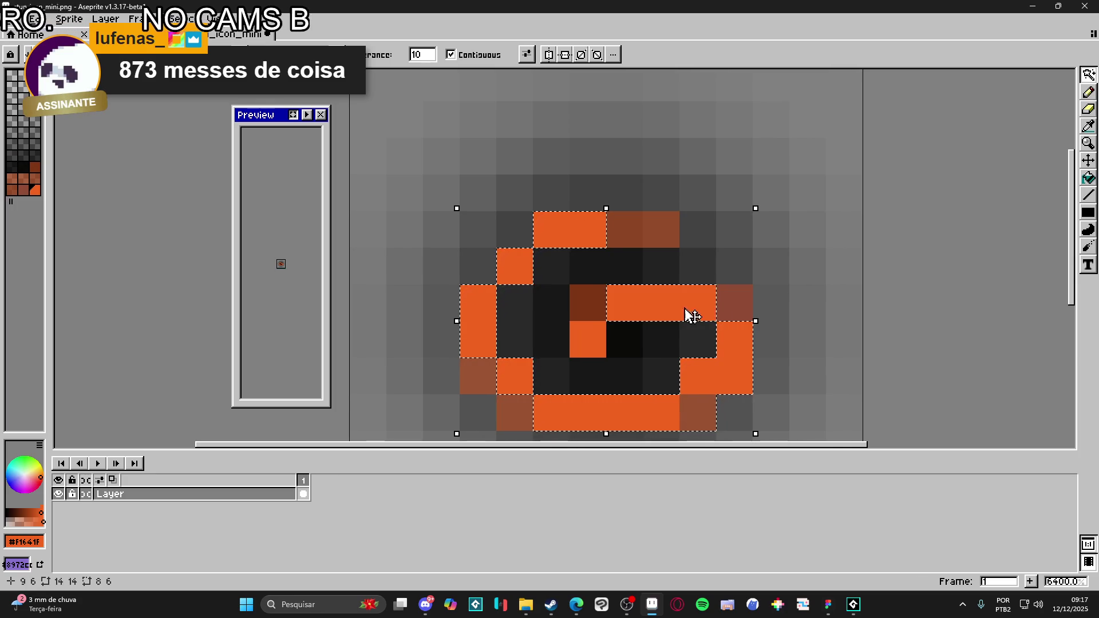
shift+click(614, 244)
shift+click(486, 382)
scroll(509, 401, down, 4)
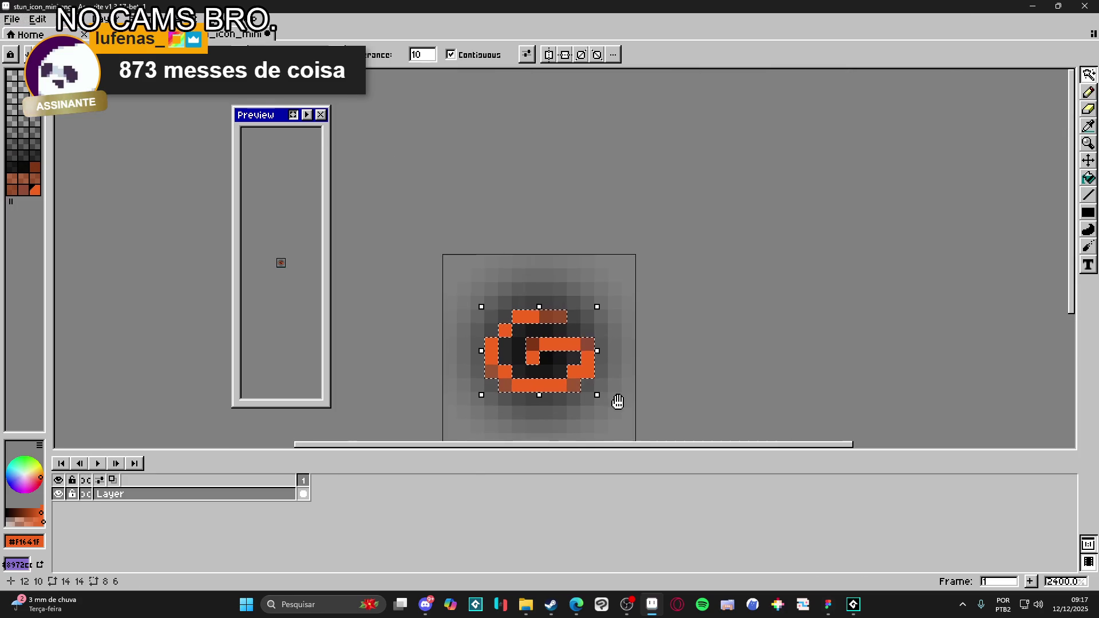
key(ctrl+d)
- Create a new blank sprite and paste the copied swirl into it
click(19, 24)
click(34, 30)
click(511, 427)
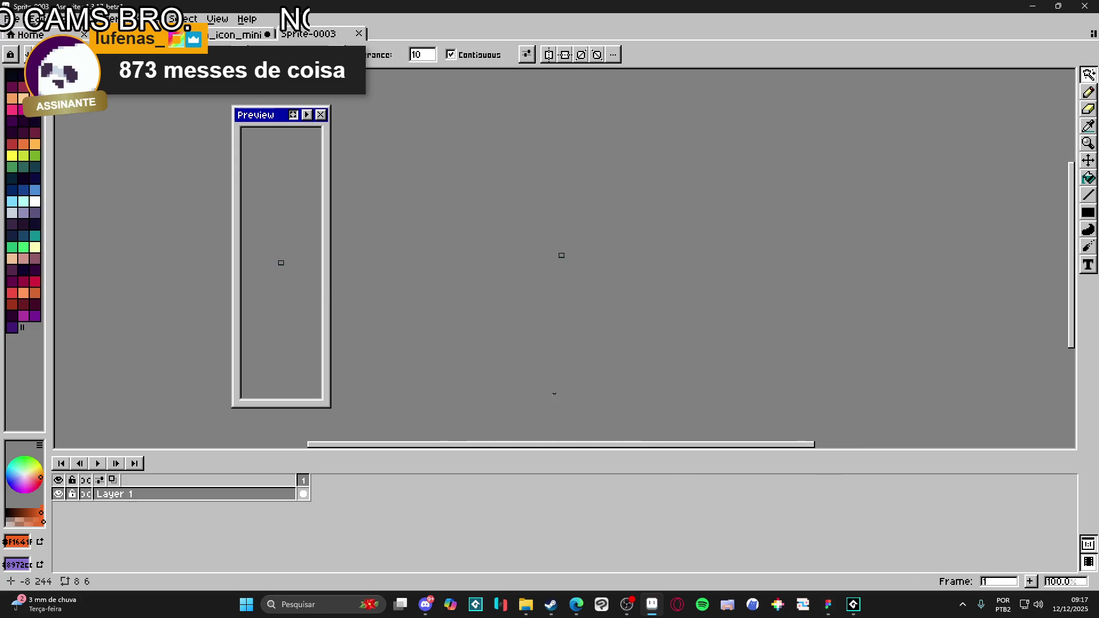
key(ctrl+v)
scroll(562, 253, up, 15)
scroll(602, 262, down, 3)
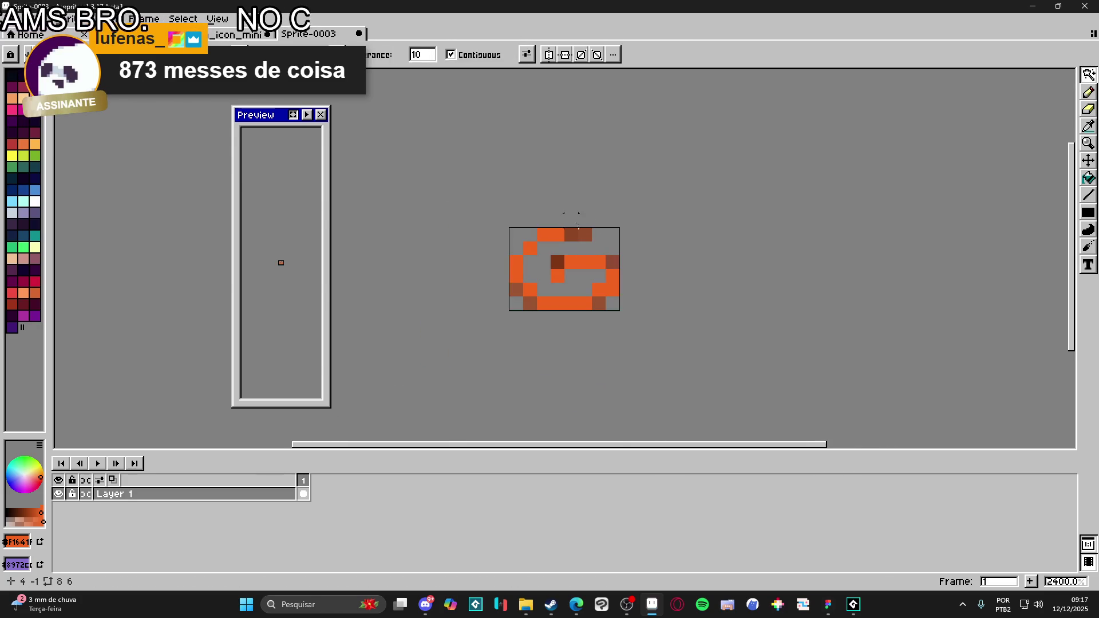
- Resize the new sprite's canvas to 16×14 pixels and add a second frame
key(ctrl+alt+c)
drag(579, 227, 580, 171)
drag(616, 235, 664, 234)
key(Return)
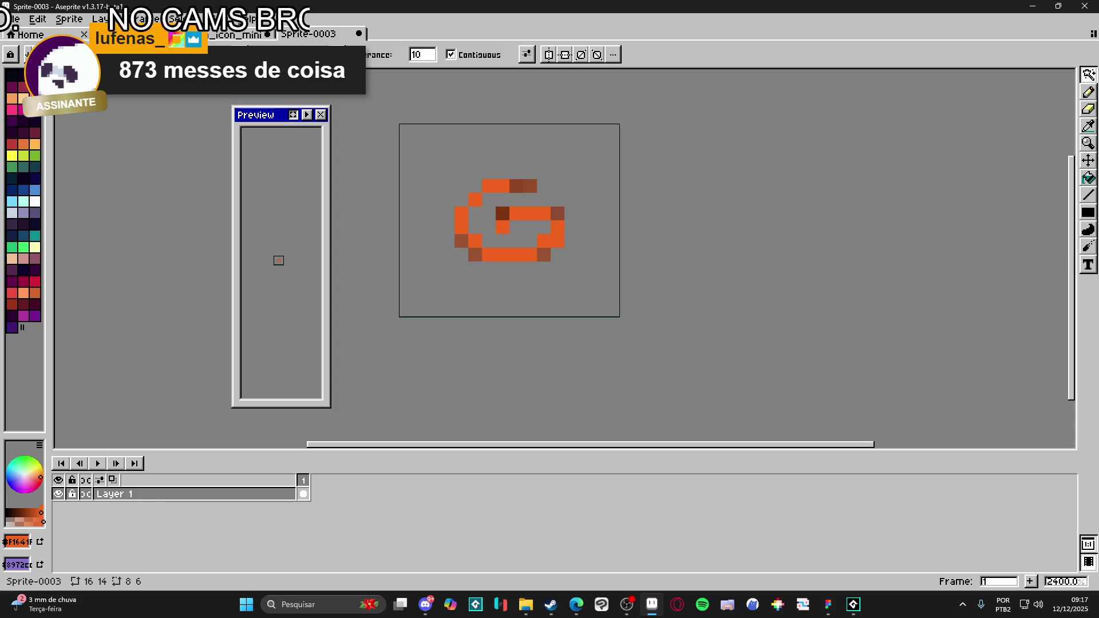
click(1030, 582)
- Stretch the swirl one pixel row taller and delete the original first frame
key(m)
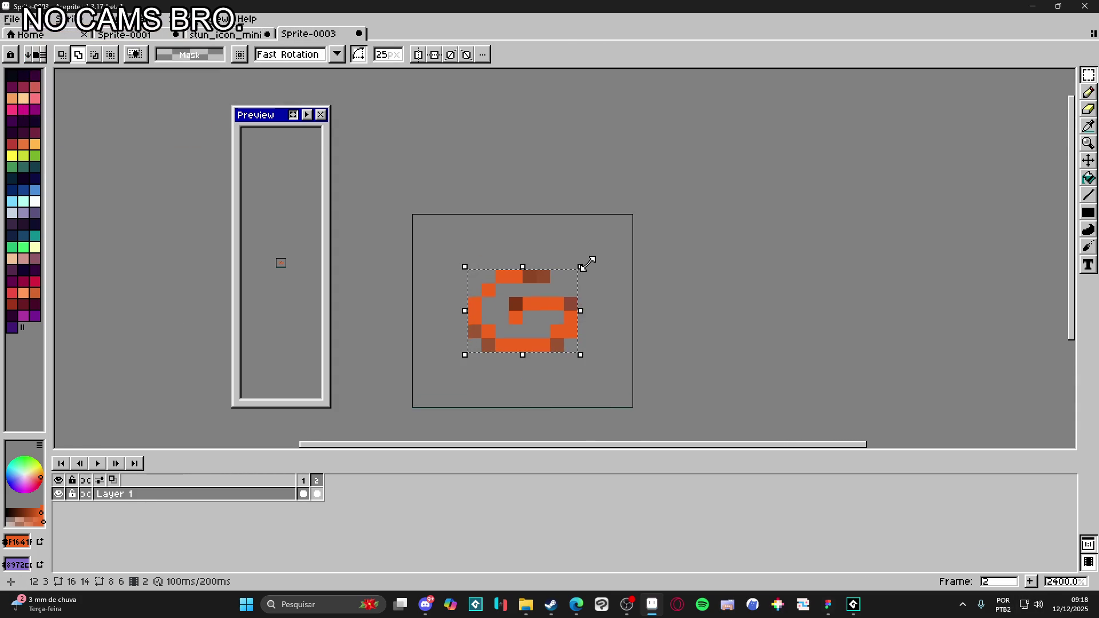
drag(590, 260, 576, 237)
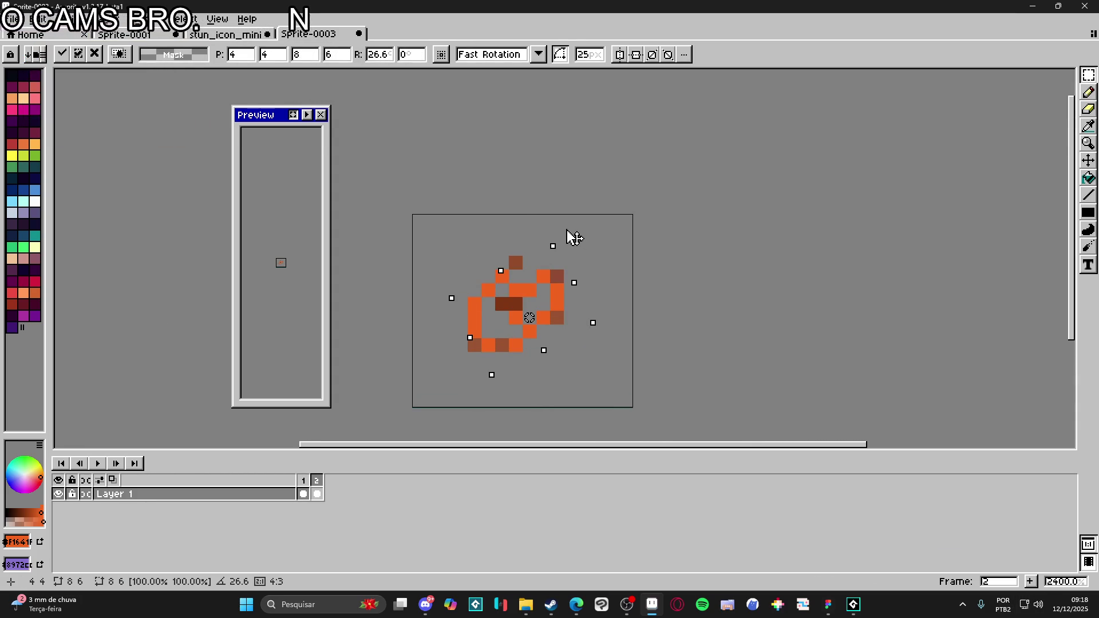
key(Escape)
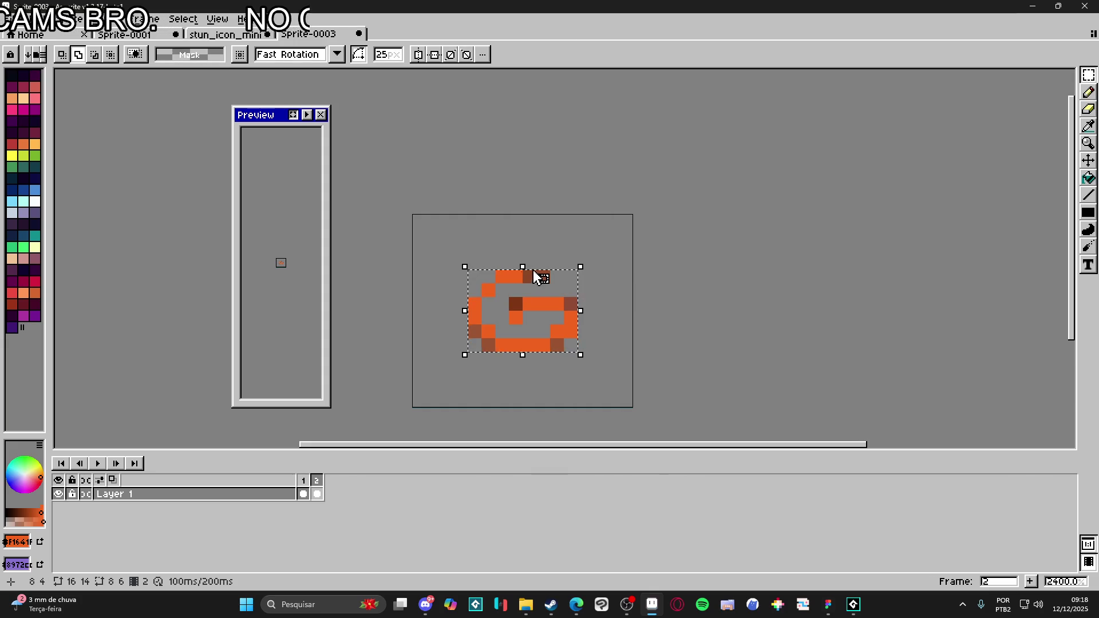
click(531, 272)
drag(525, 245, 526, 232)
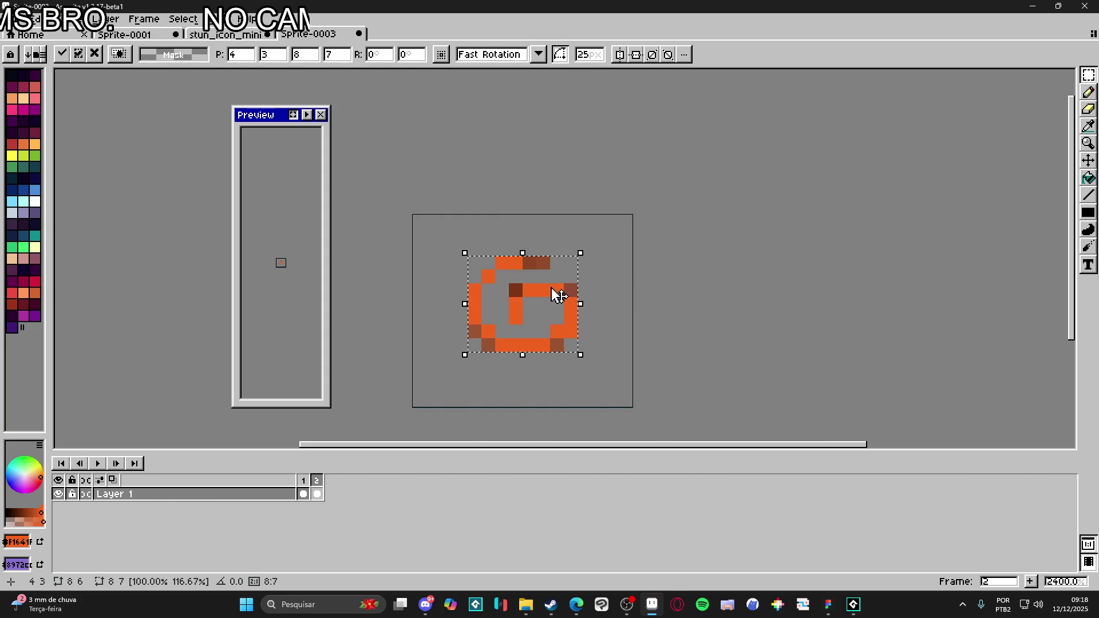
click(584, 318)
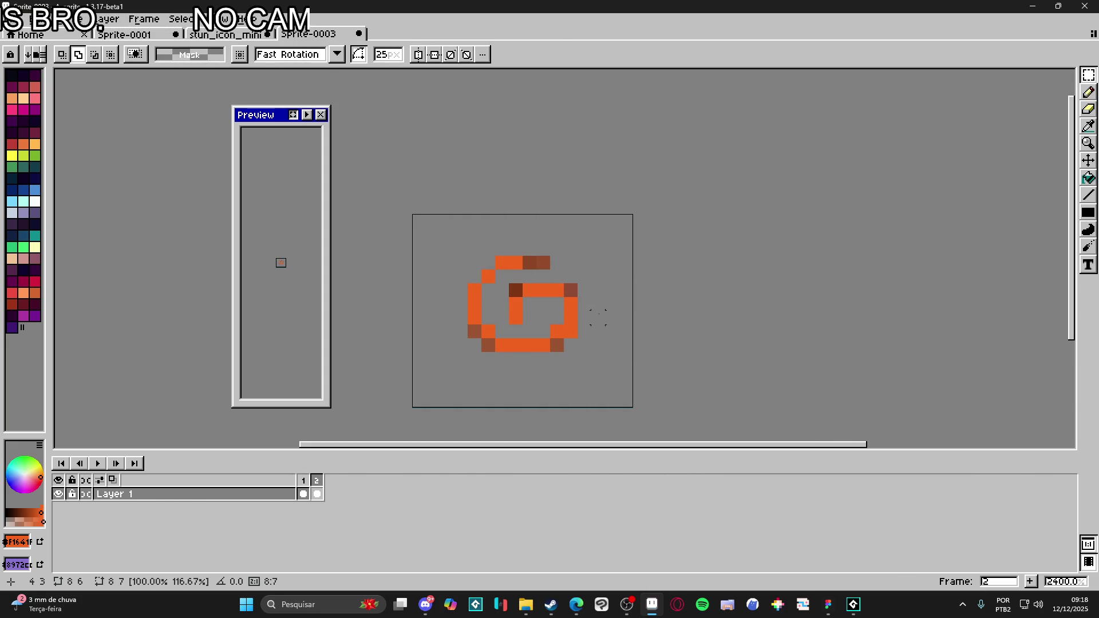
click(304, 493)
key(Delete)
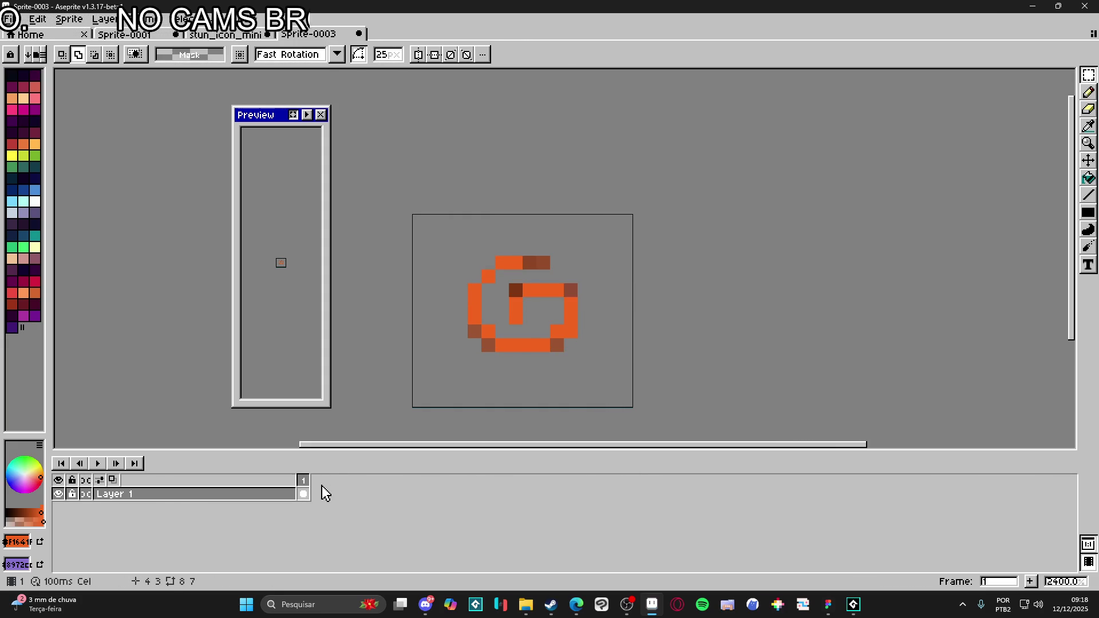
- Move the preview window to the right side and reselect the swirl's pixels
drag(887, 318, 879, 320)
key(F7)
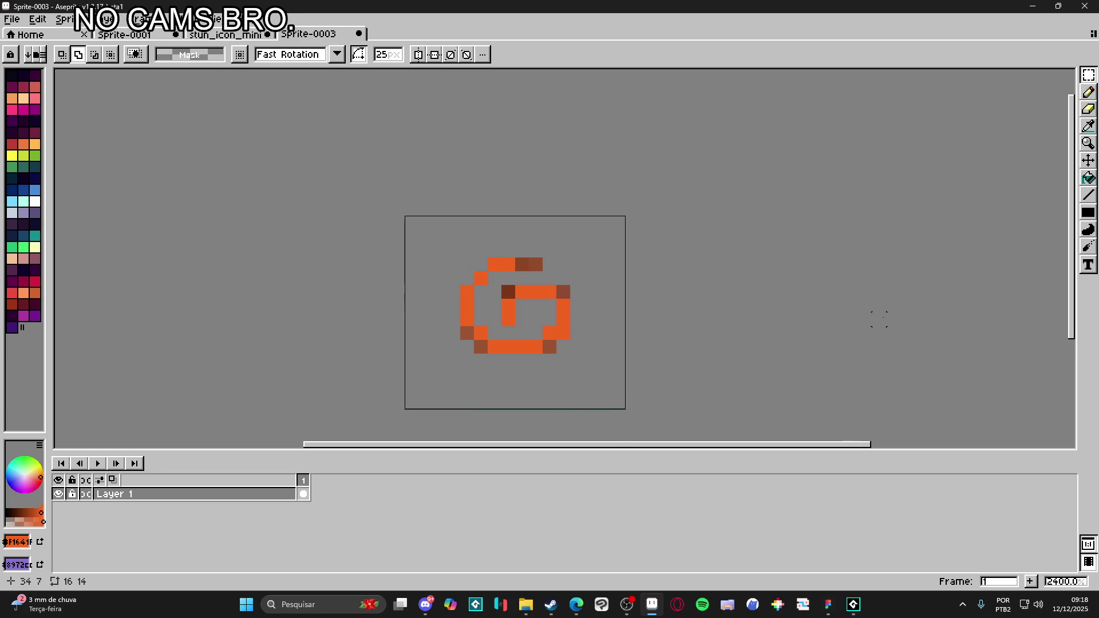
key(F7)
mouse_move(265, 116)
mouse_down()
mouse_move(998, 110)
mouse_move(1001, 312)
mouse_move(939, 273)
mouse_up()
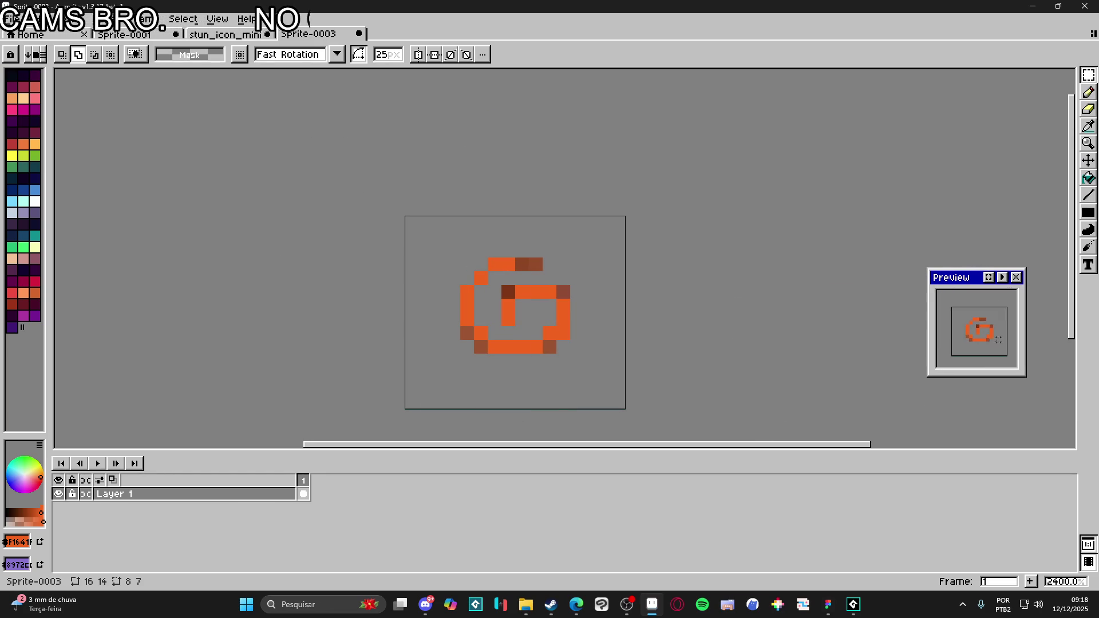
drag(990, 333, 1001, 321)
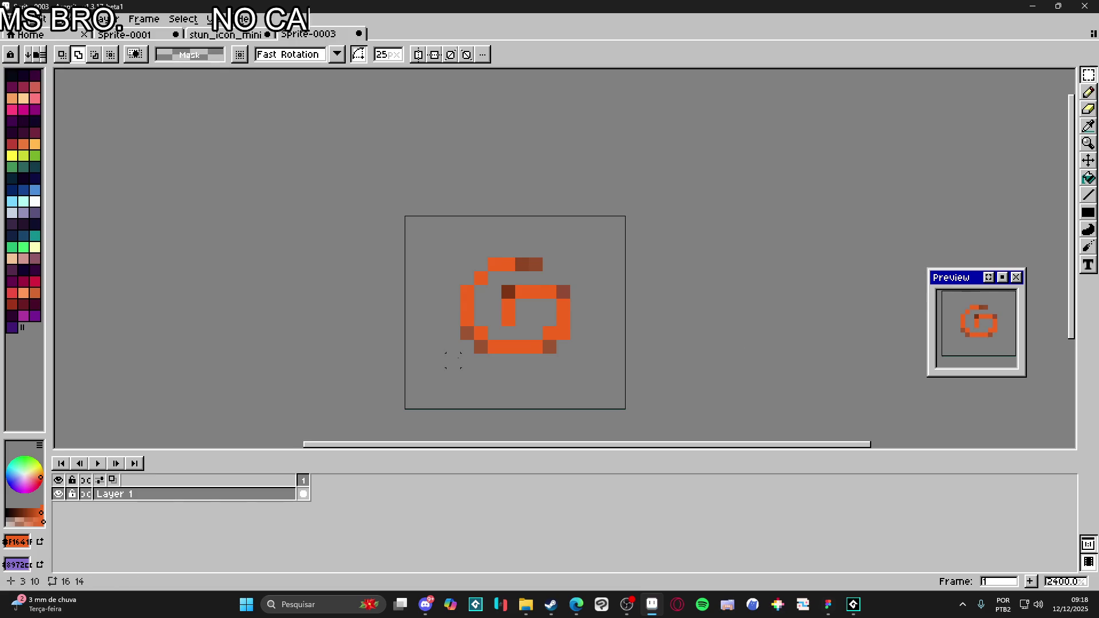
scroll(435, 338, up, 1)
scroll(508, 339, down, 1)
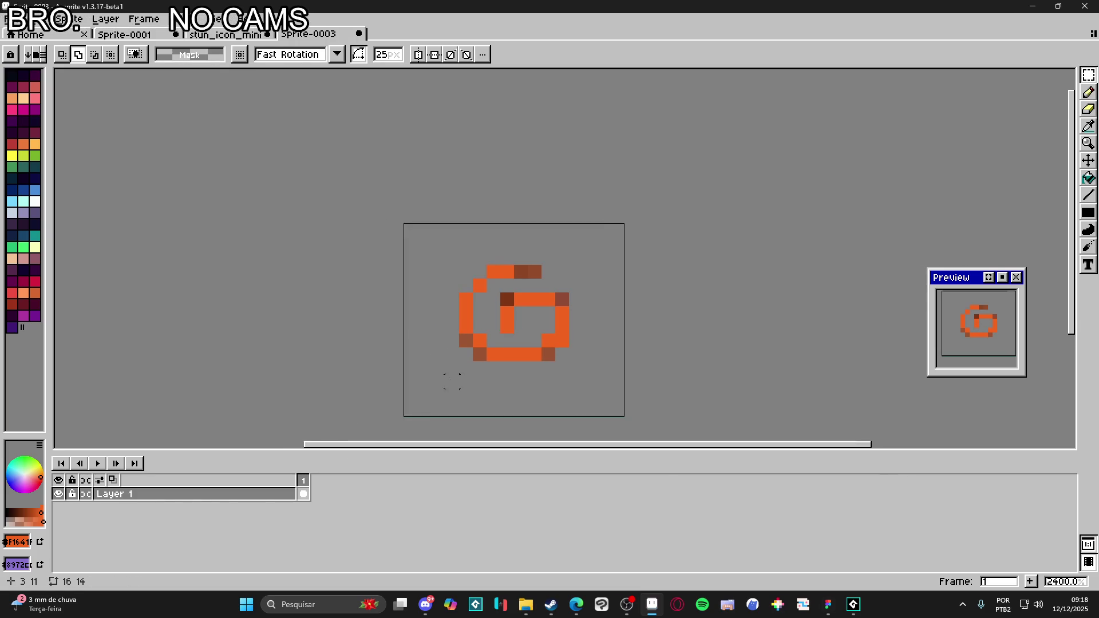
drag(454, 370, 567, 263)
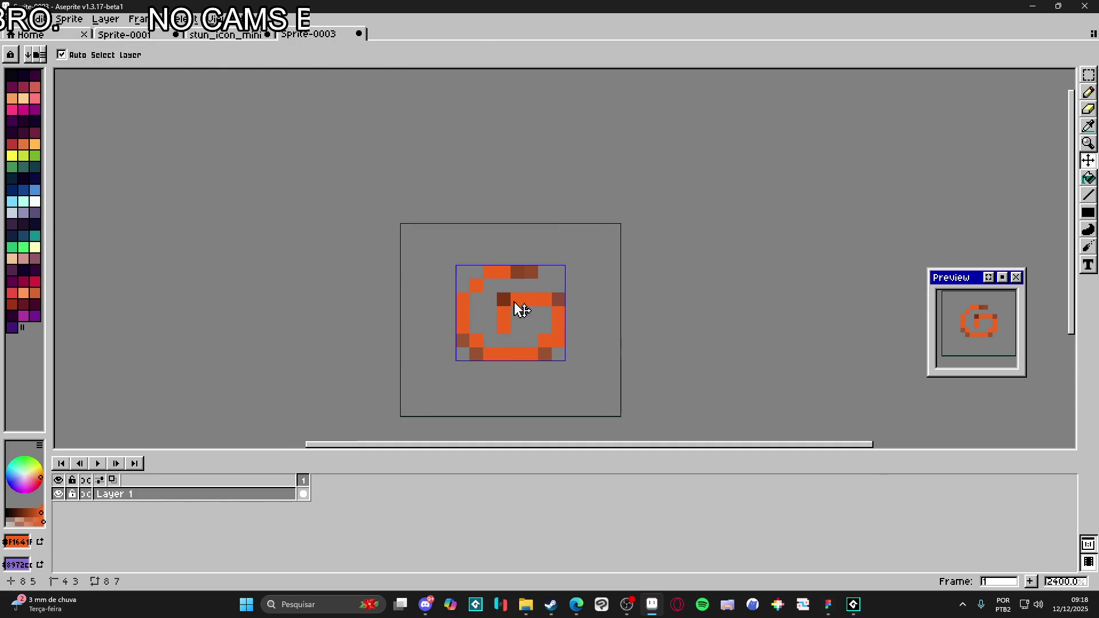
- Stretch the swirl another pixel taller and erase the inner square's two dark corner pixels
click(524, 270)
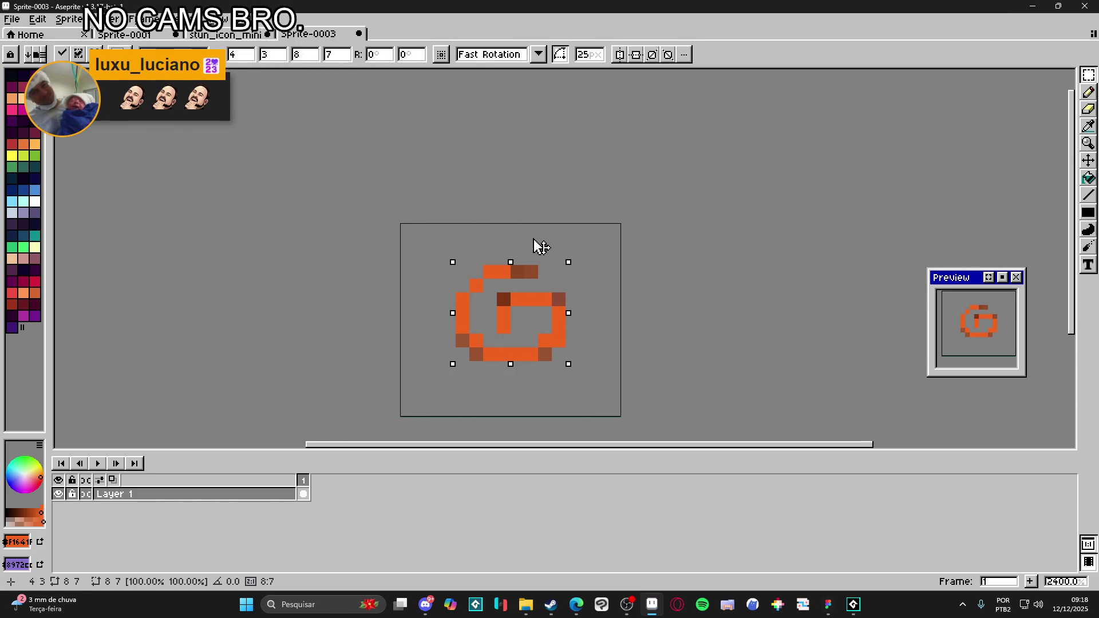
drag(538, 248, 541, 240)
key(Return)
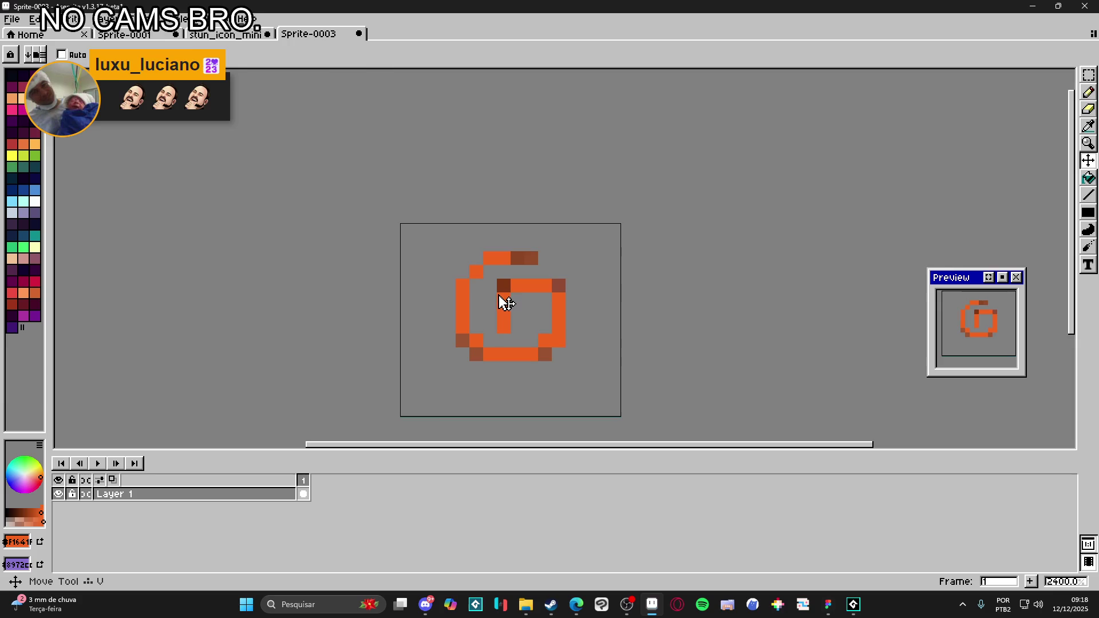
key(e)
click(497, 279)
key(ctrl+z)
key(minus)
key(minus)
key(minus)
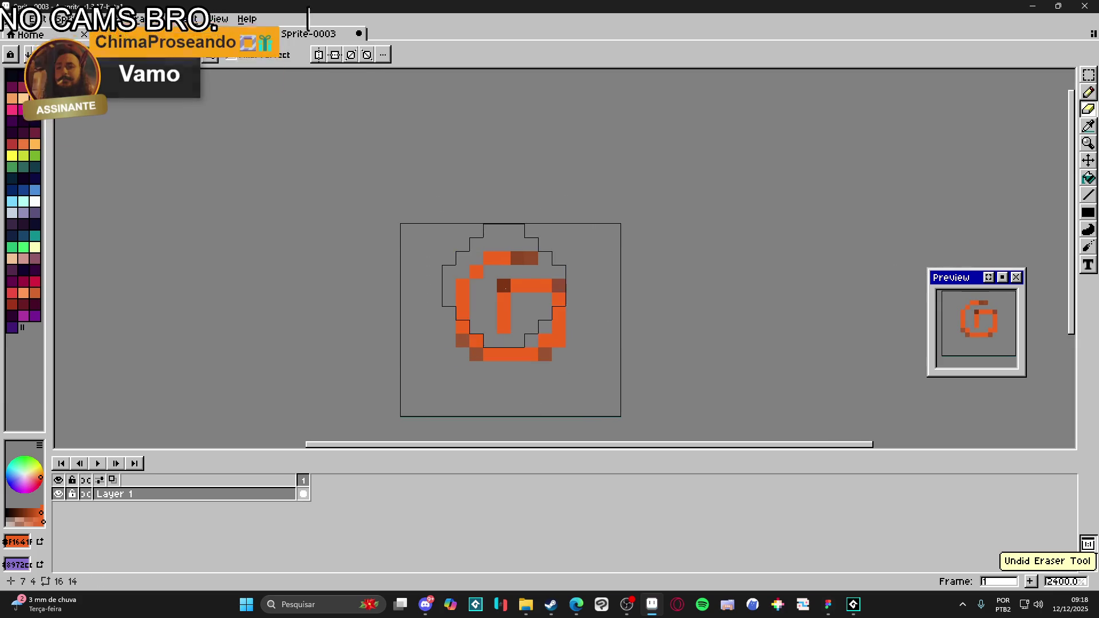
click(559, 285)
click(545, 354)
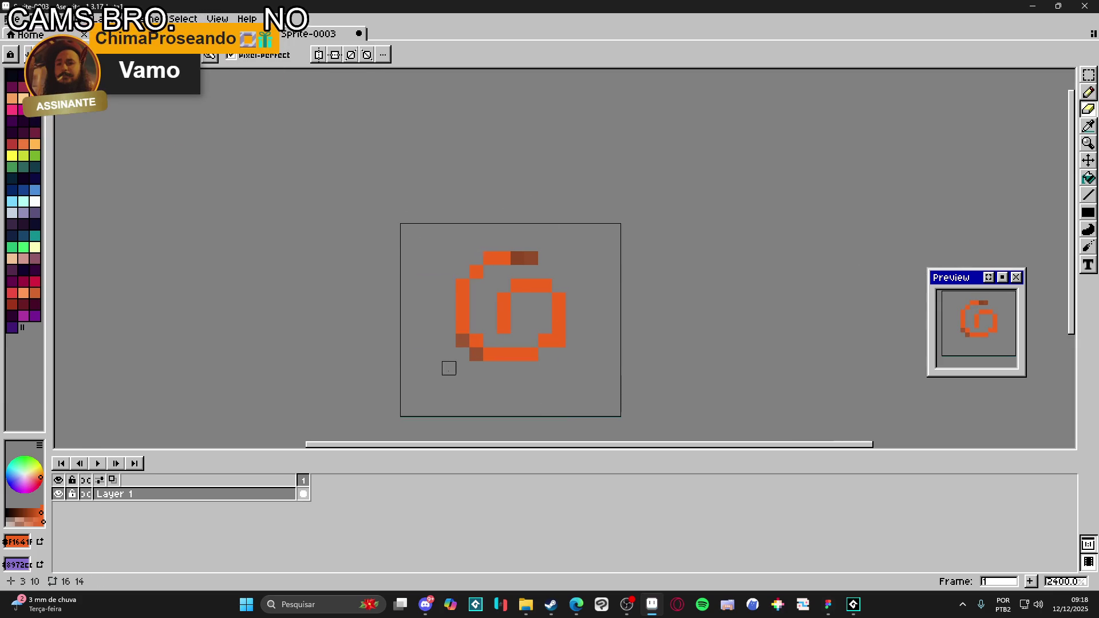
- Recolour the brown pixel orange and add an orange pixel at the inner square's bottom-left
key(b)
click(521, 258)
scroll(512, 412, down, 3)
scroll(518, 378, up, 4)
click(526, 369)
key(e)
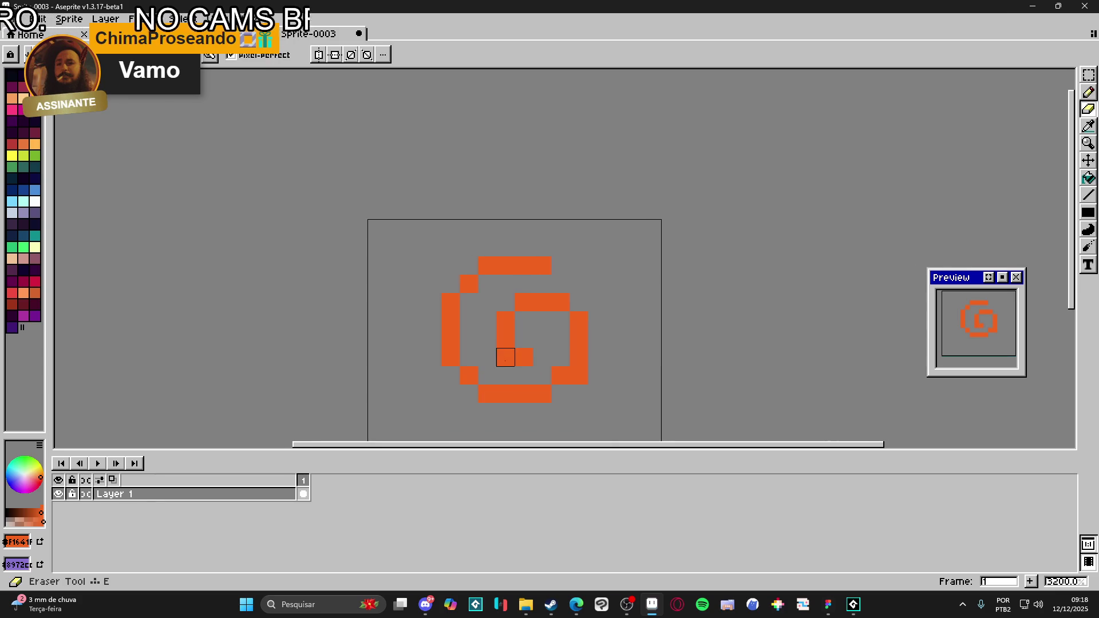
scroll(531, 379, down, 4)
scroll(536, 385, up, 3)
scroll(533, 384, down, 2)
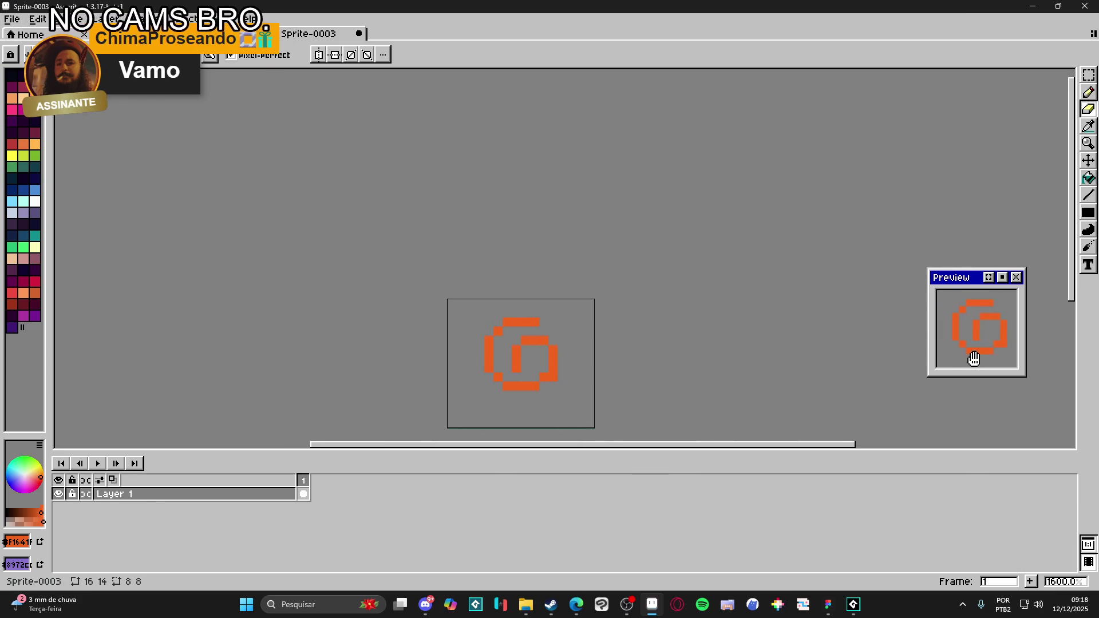
drag(642, 369, 632, 369)
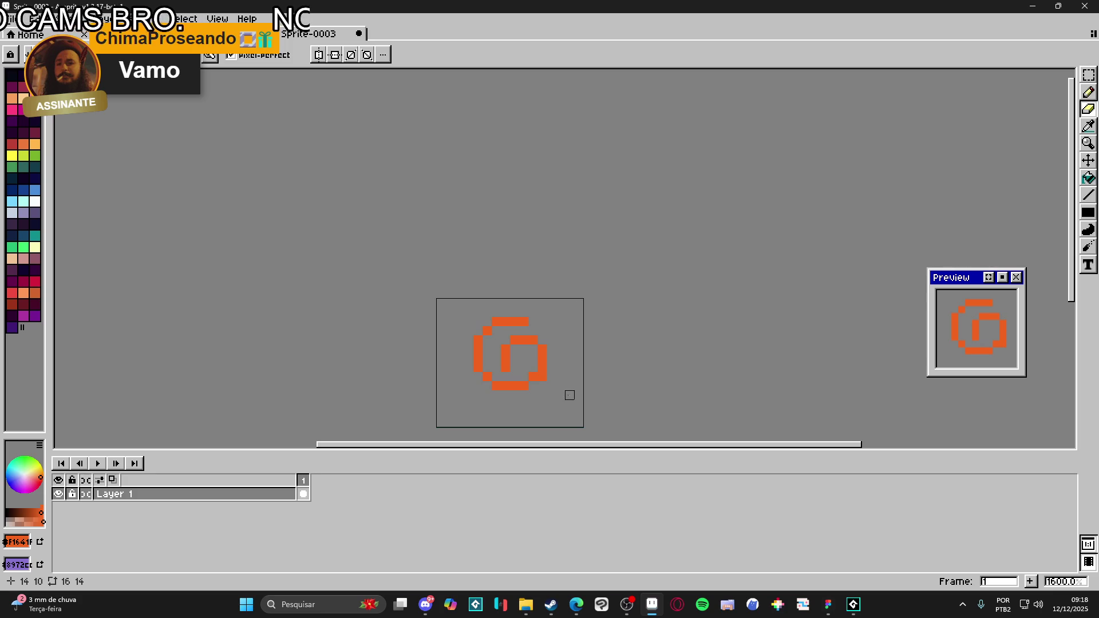
- Add a second frame and rotate its copy of the spiral -45°
key(alt+n)
key(ctrl+t)
drag(562, 309, 601, 362)
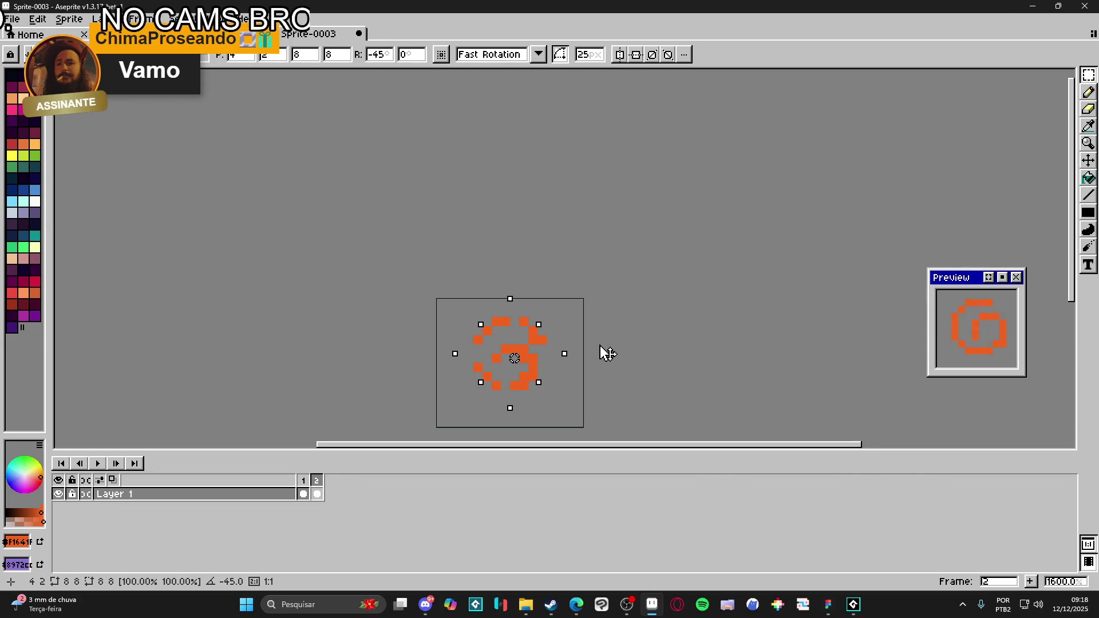
- Commit the -45° rotation, then add frames 3 and 4 with the spiral rotated further
key(Return)
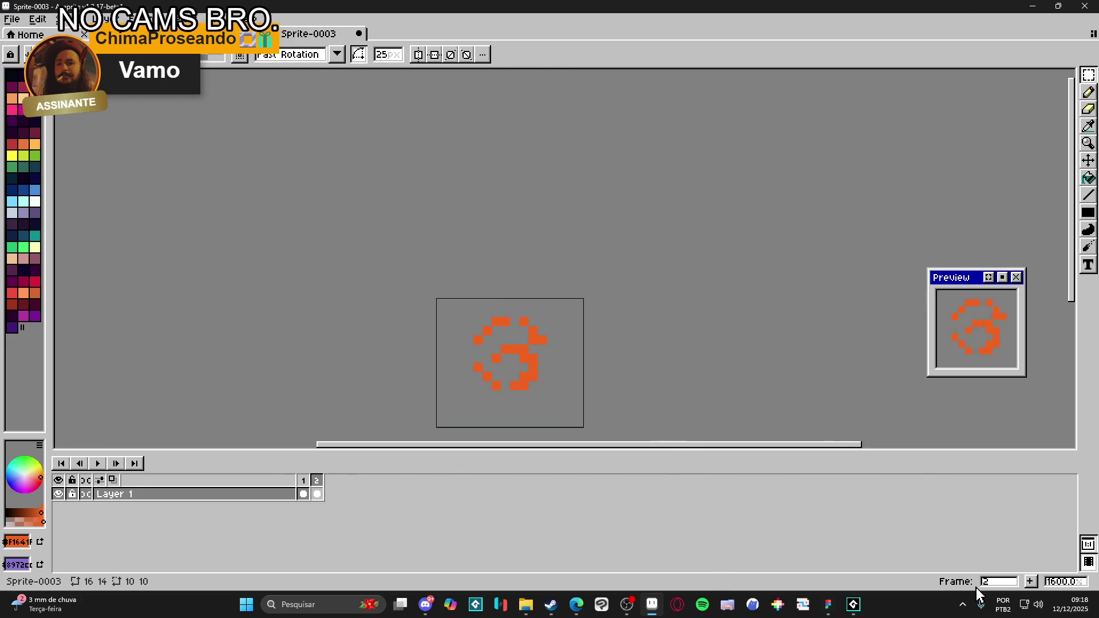
click(1031, 581)
mouse_move(584, 317)
mouse_down()
mouse_move(560, 309)
mouse_move(580, 326)
mouse_up()
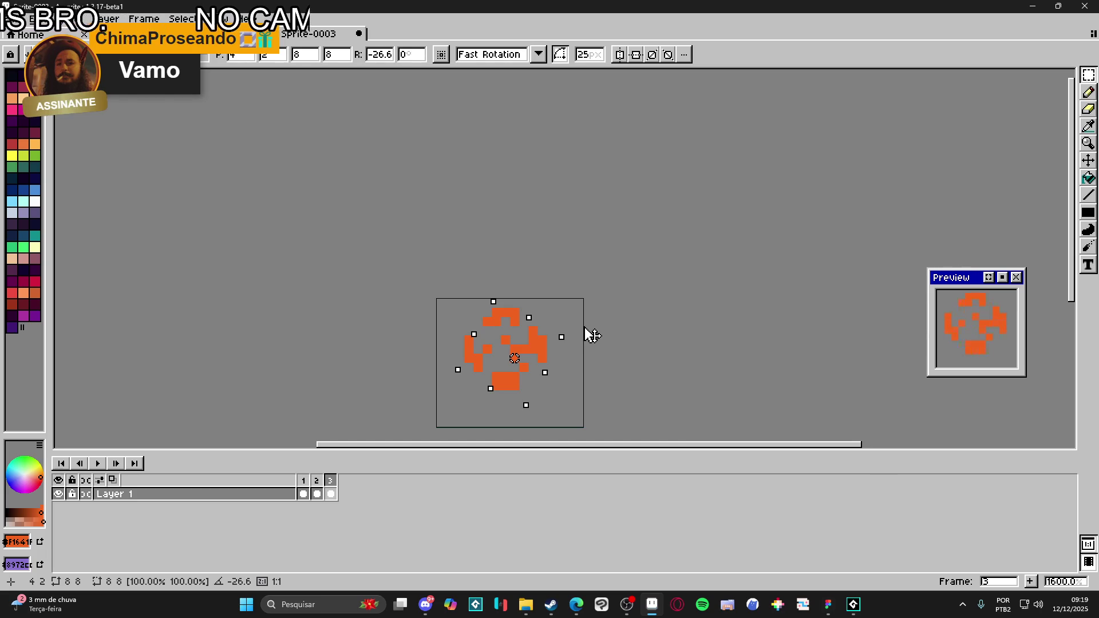
drag(592, 335, 589, 331)
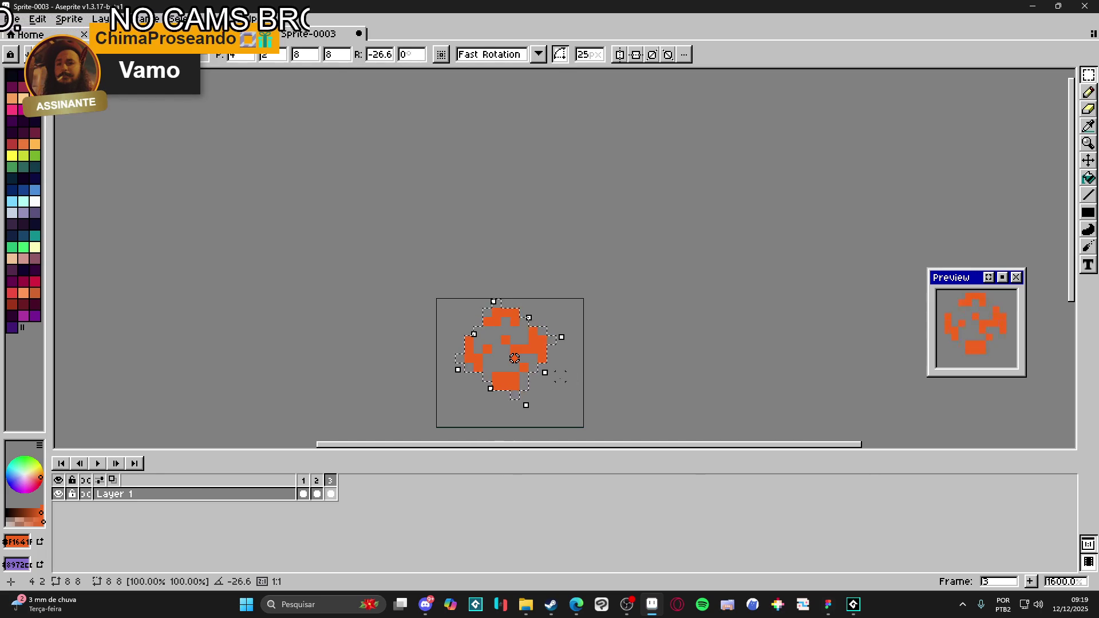
key(ctrl+z)
key(ctrl+z)
key(ctrl+z)
key(ctrl+z)
key(ctrl+z)
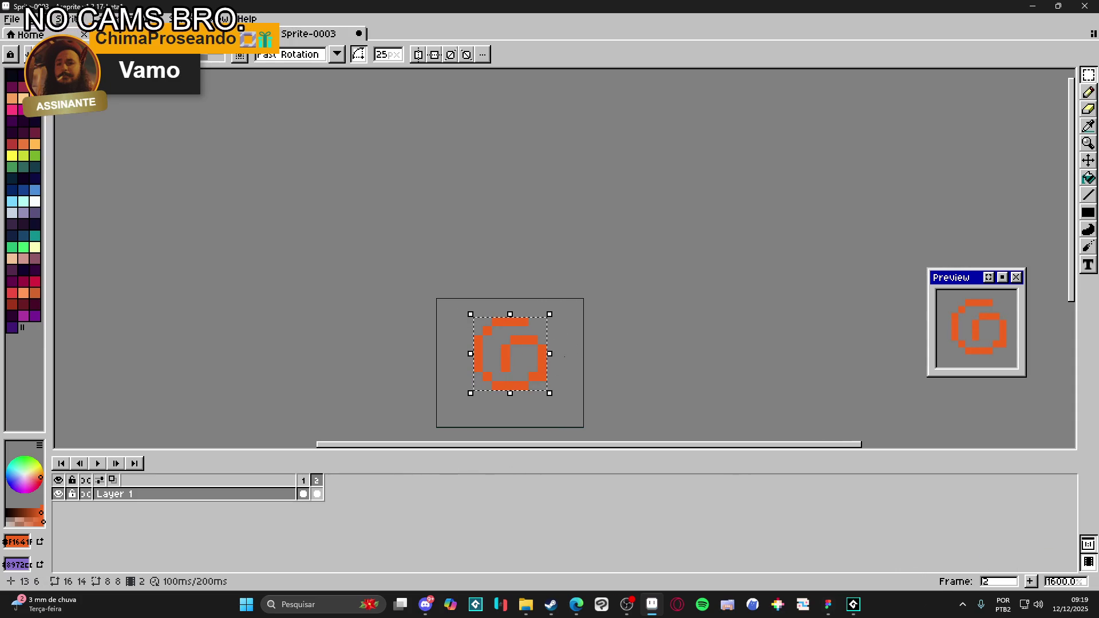
key(ctrl+z)
key(ctrl+z)
click(1031, 582)
key(ctrl+shift+d)
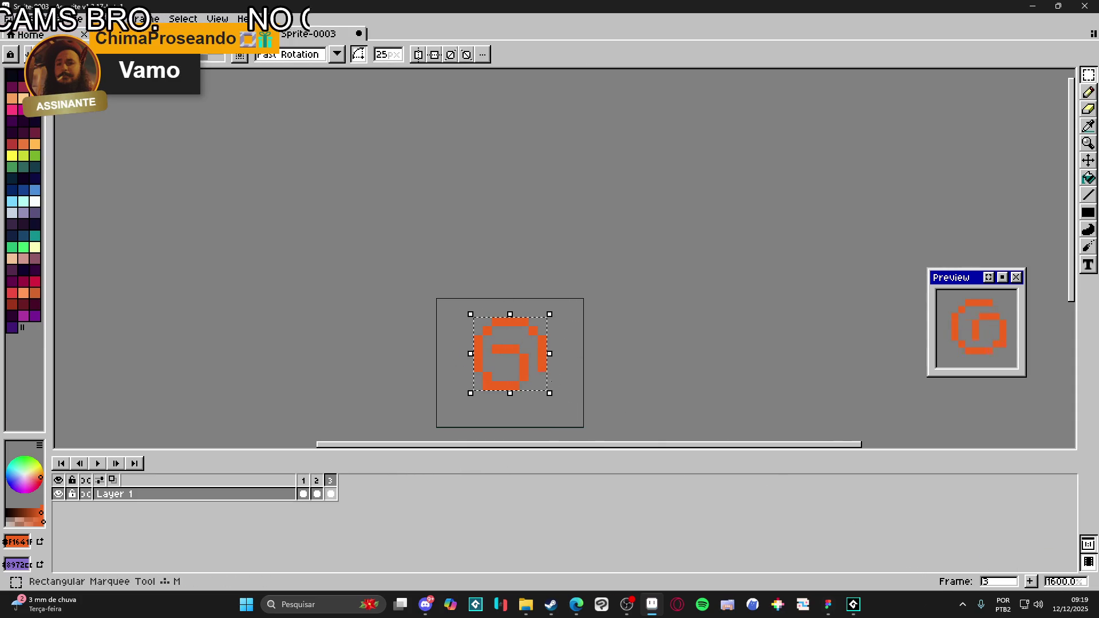
mouse_move(559, 399)
mouse_down()
mouse_move(486, 436)
mouse_move(384, 433)
mouse_move(408, 432)
mouse_up()
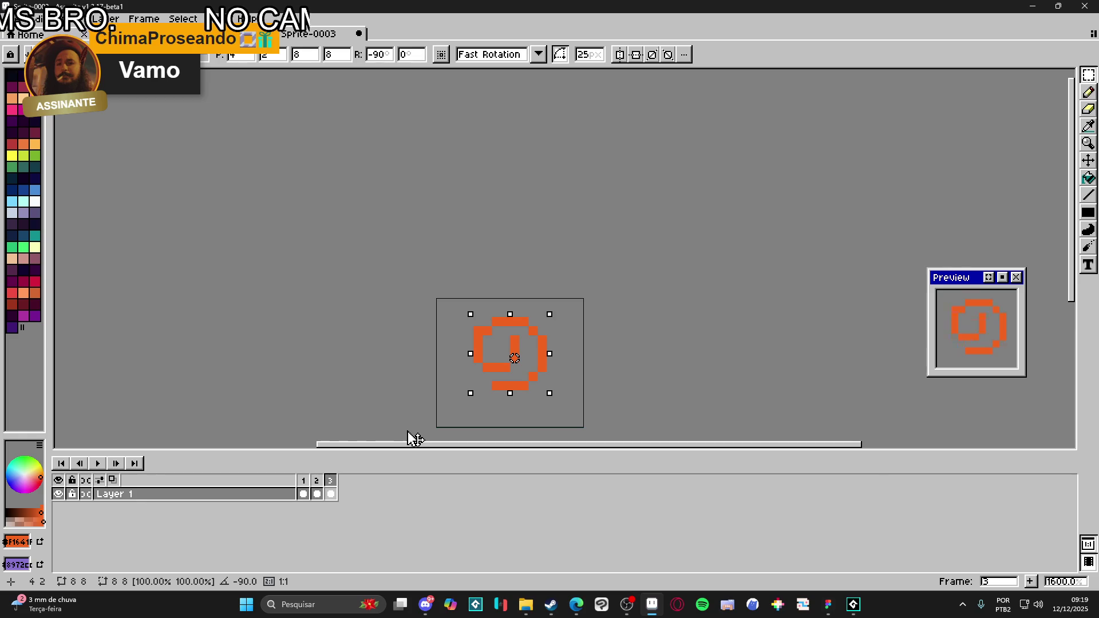
key(Return)
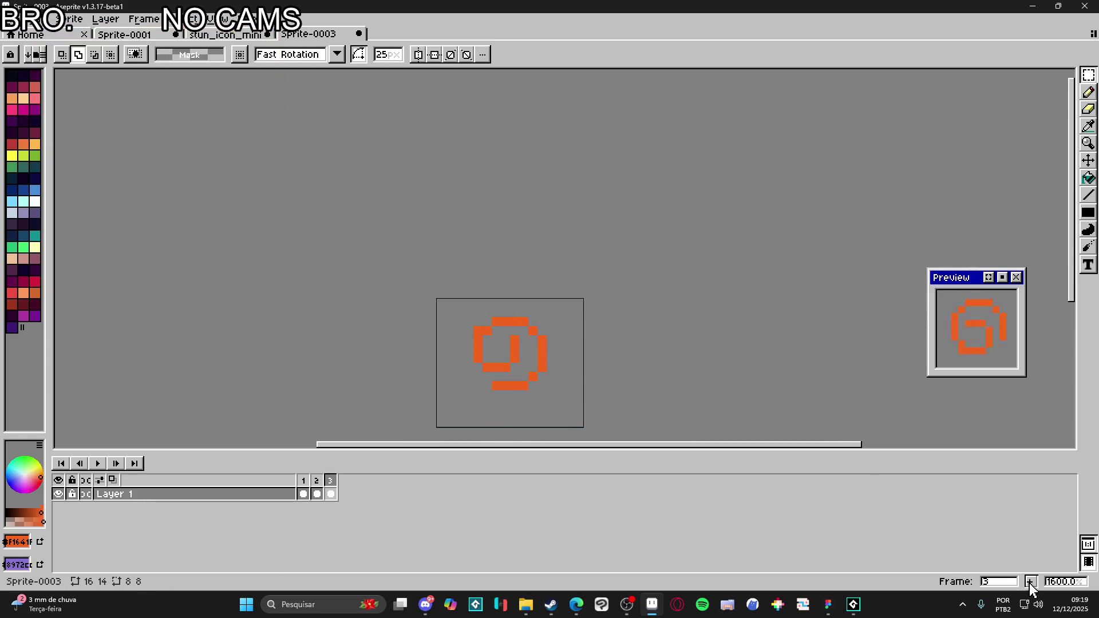
click(1030, 581)
drag(564, 404, 567, 407)
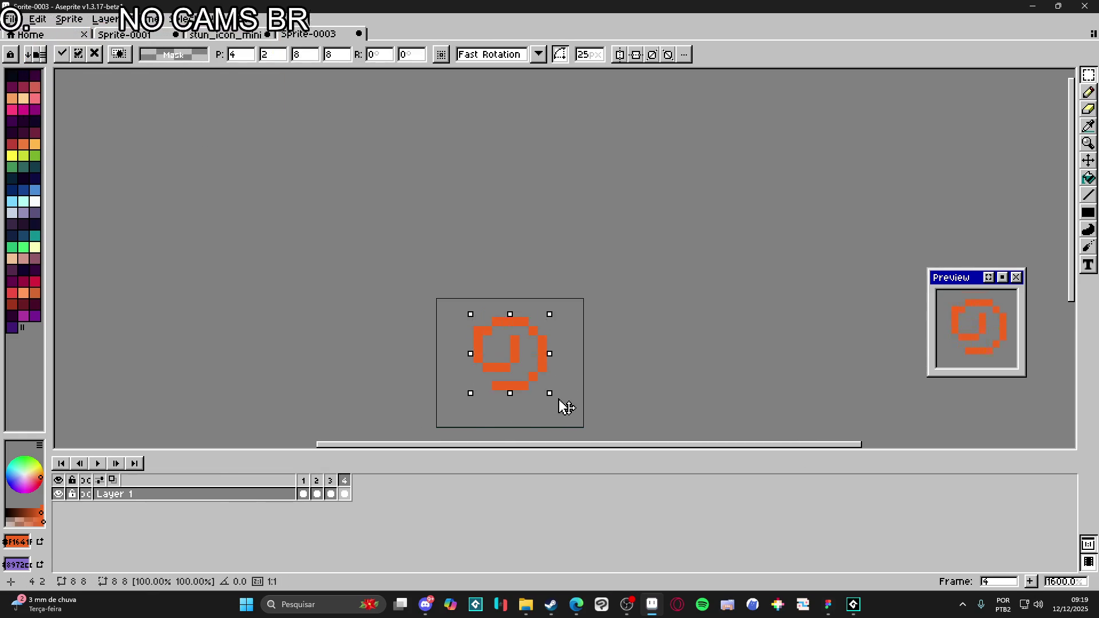
click(519, 422)
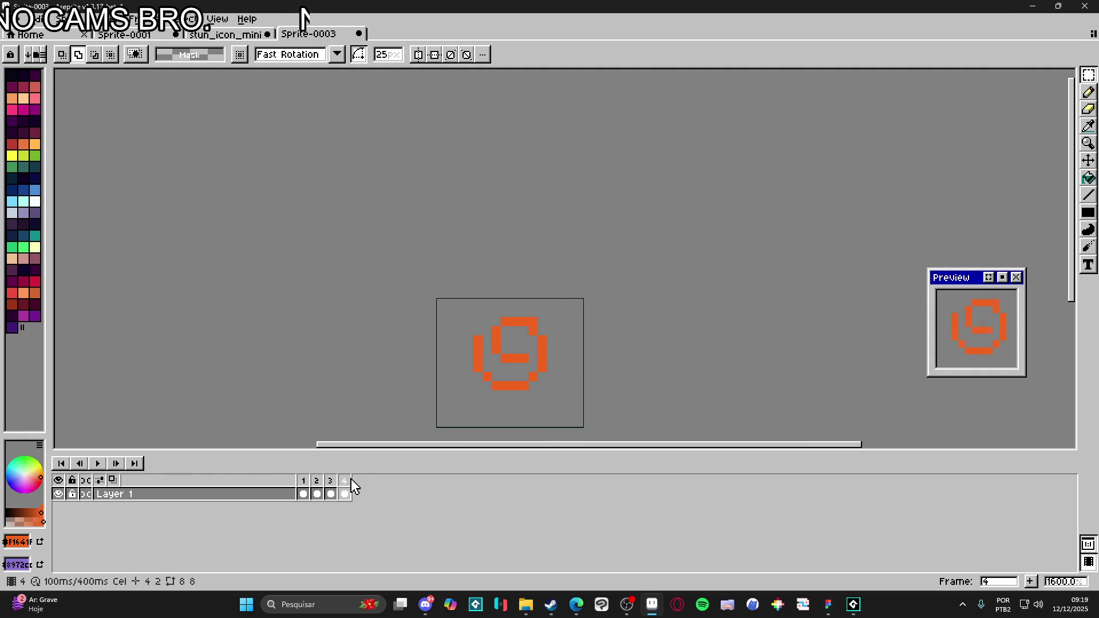
- Squash the spiral slightly in height on frames 1, 2 and 3
click(303, 493)
key(ctrl+shift+d)
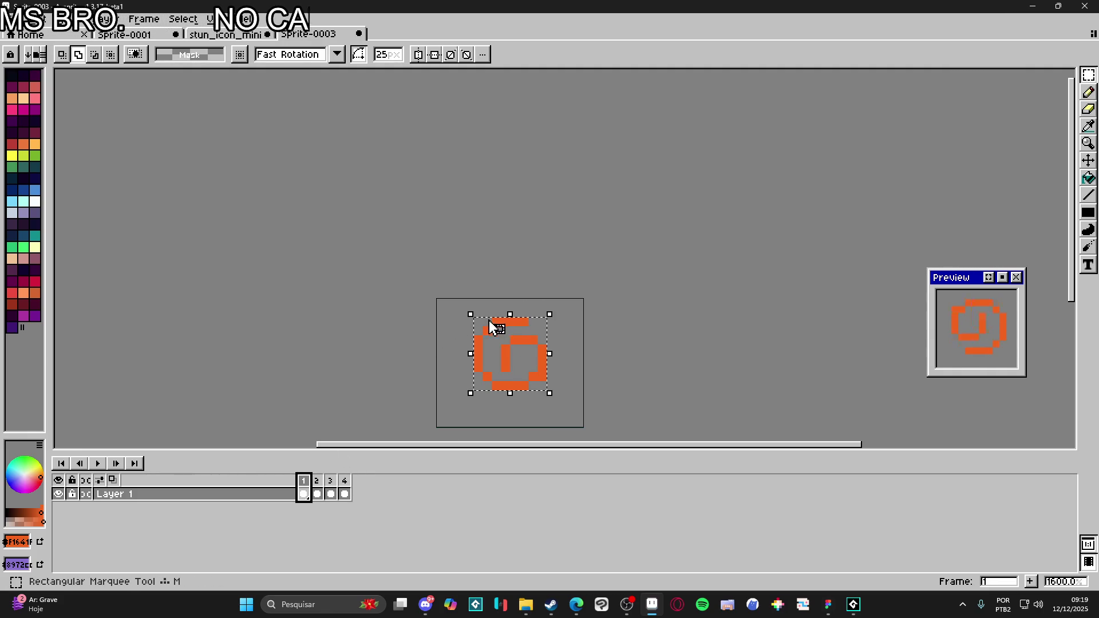
drag(510, 315, 511, 332)
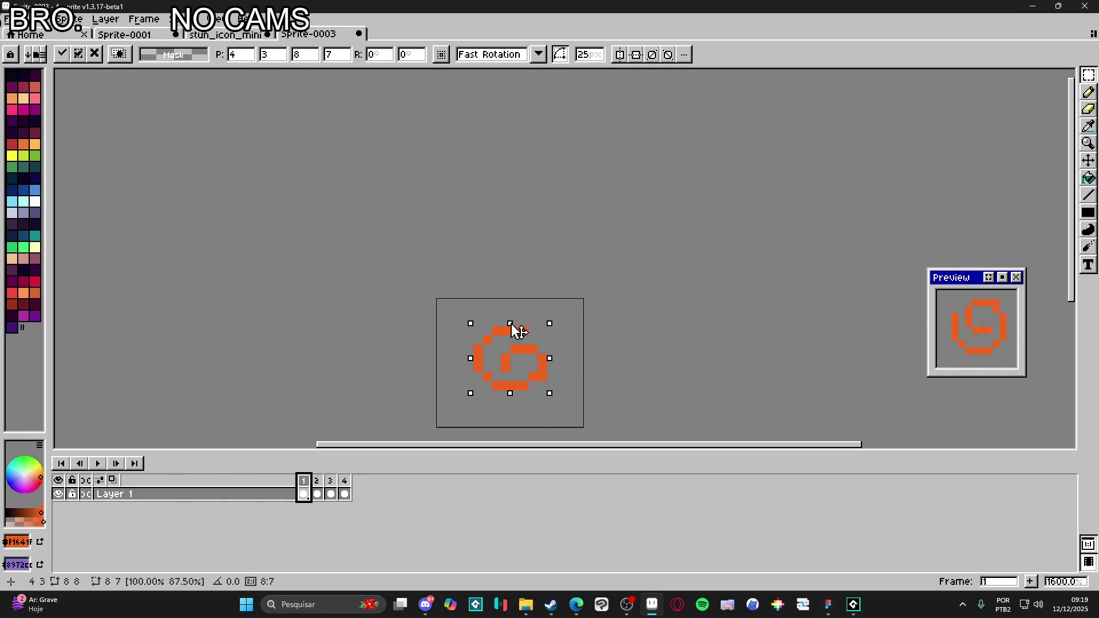
key(Return)
key(Right)
key(ctrl+shift+d)
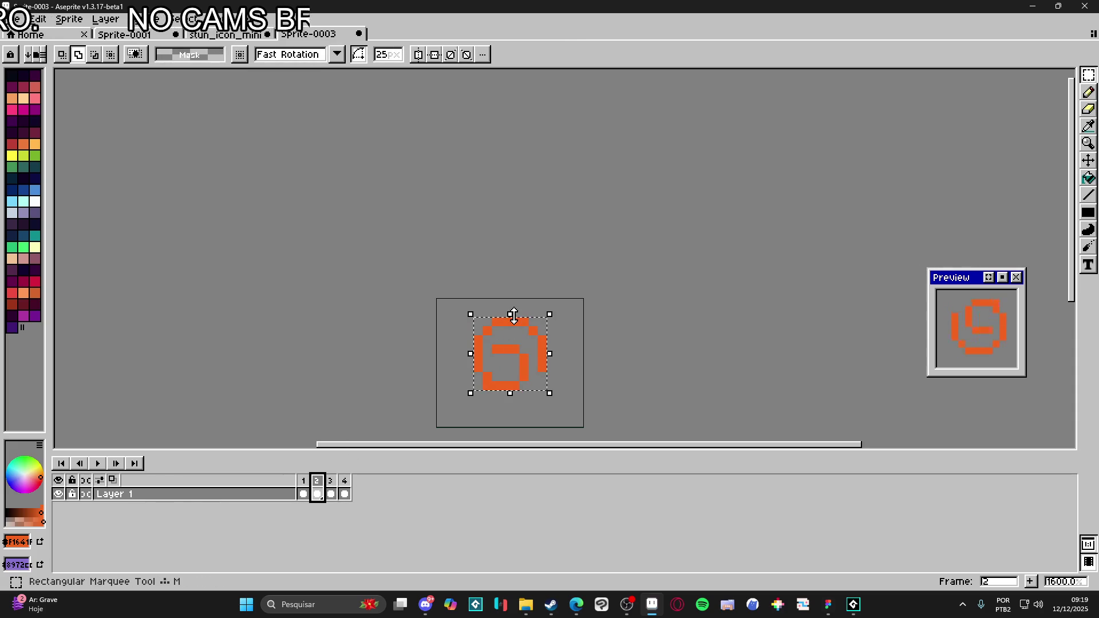
key(Return)
click(331, 493)
key(ctrl+shift+d)
drag(511, 315, 517, 330)
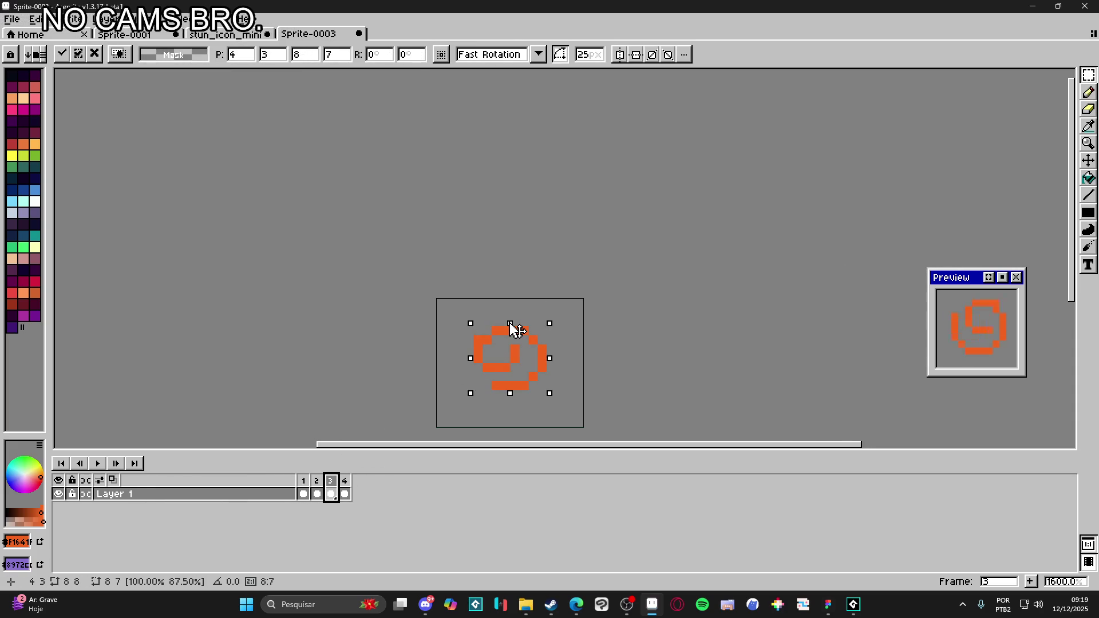
key(Return)
- Squash frame 4's spiral, turn on onion skinning, and add an orange centre pixel
click(344, 494)
key(ctrl+shift+d)
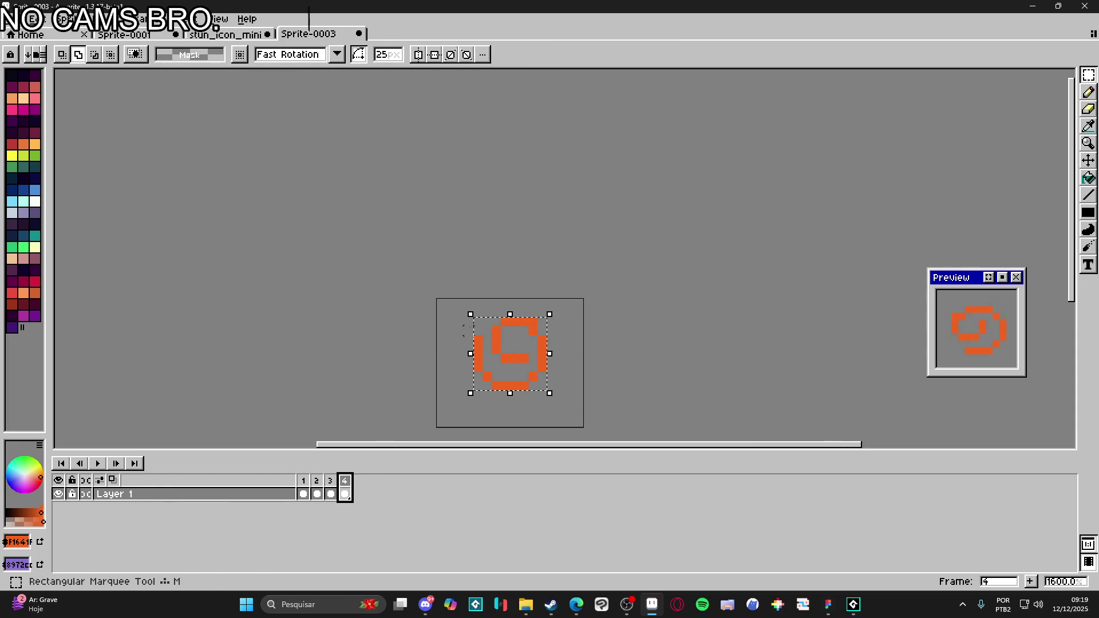
drag(510, 316, 509, 319)
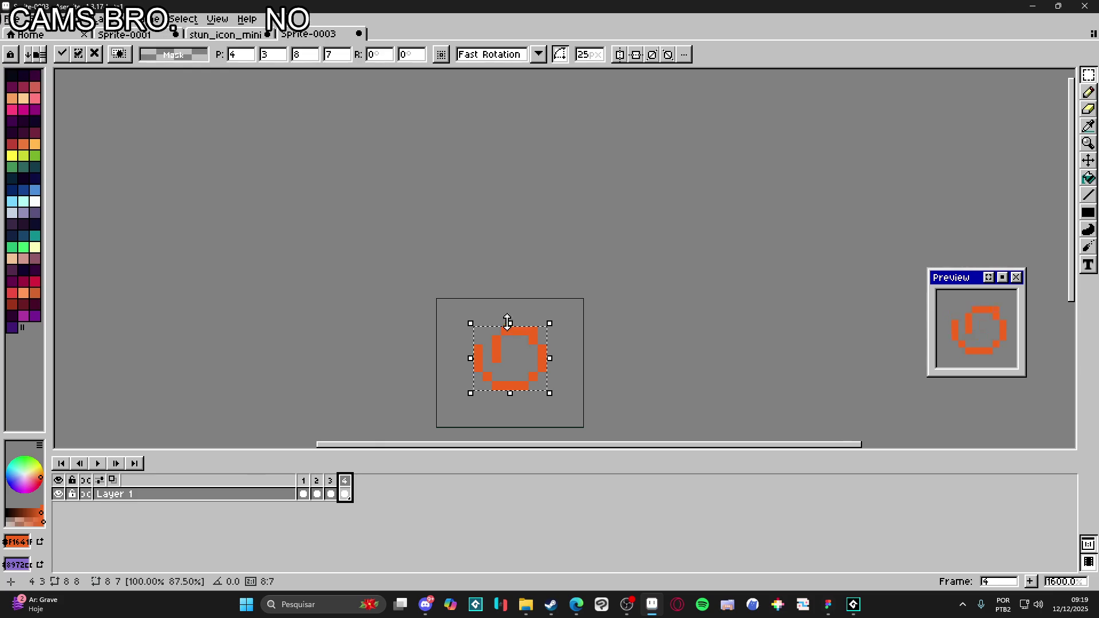
key(Return)
click(114, 481)
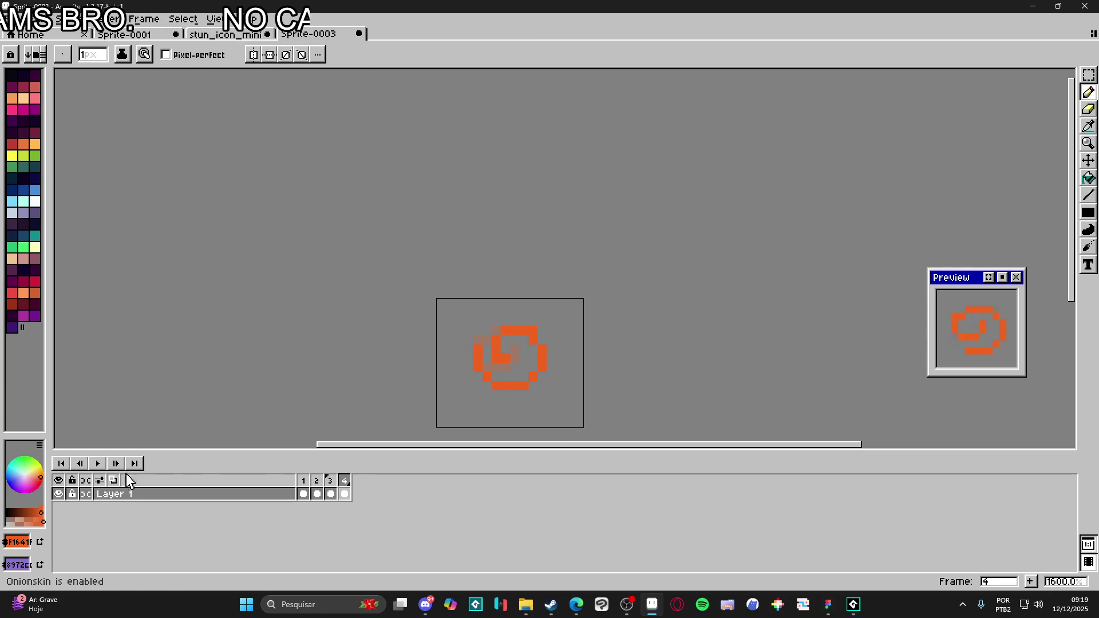
click(516, 353)
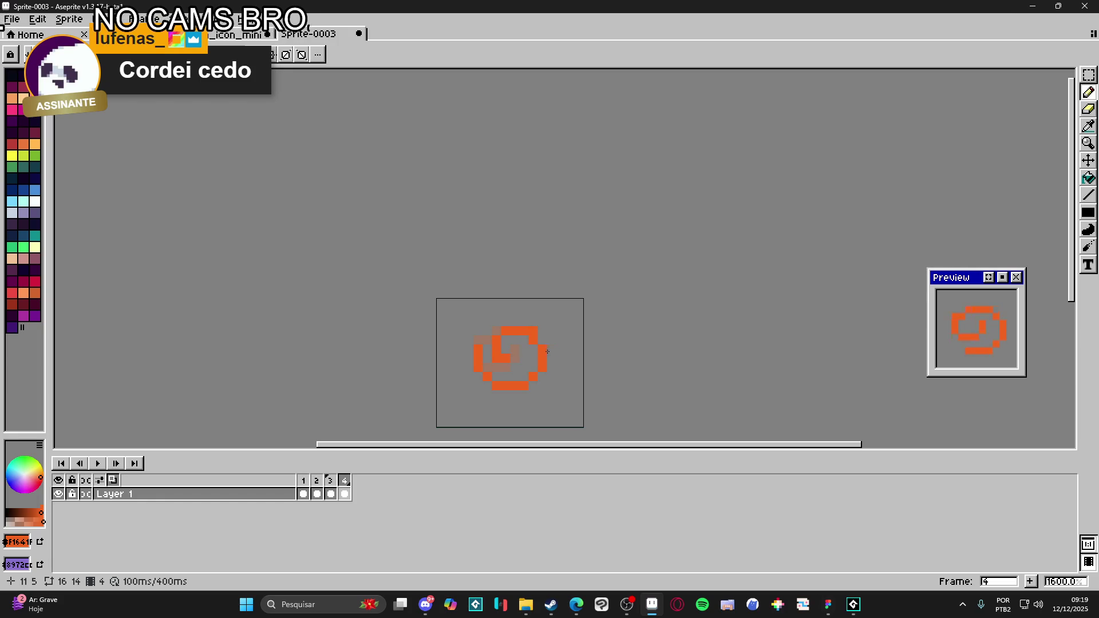
click(304, 495)
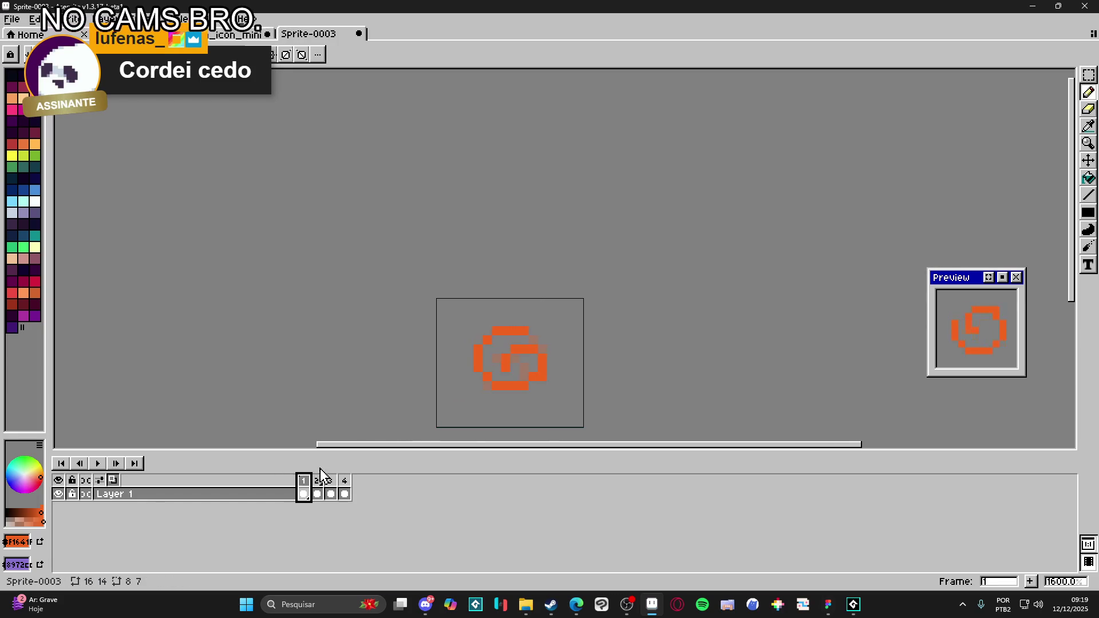
- Dock stun_icon_mini on the left beside the Sprite-0003 spiral animation
click(219, 36)
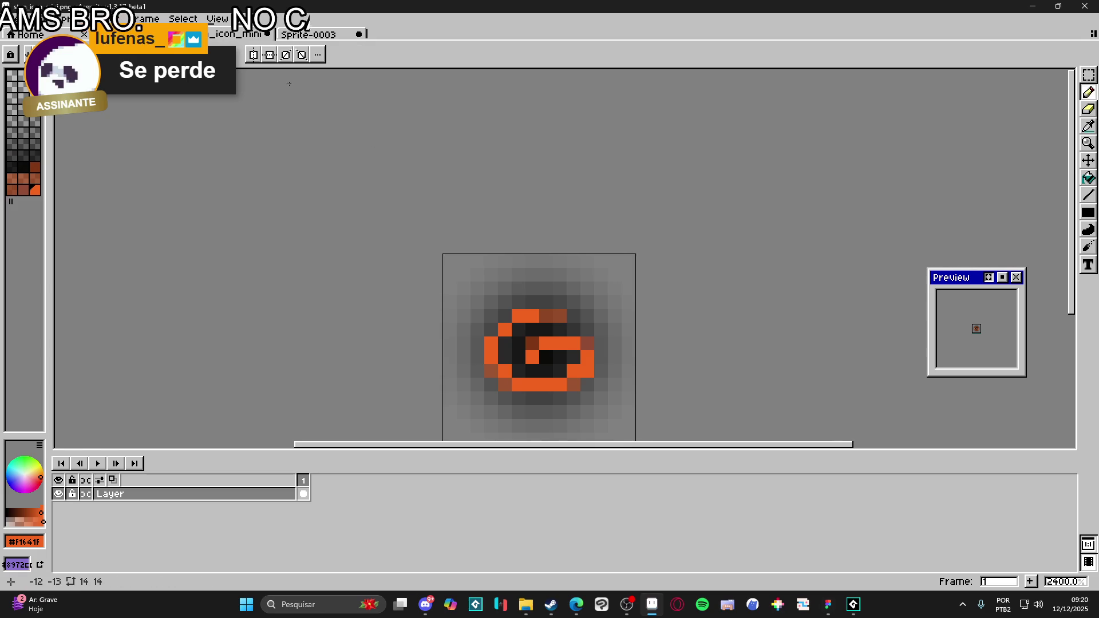
drag(243, 37, 57, 257)
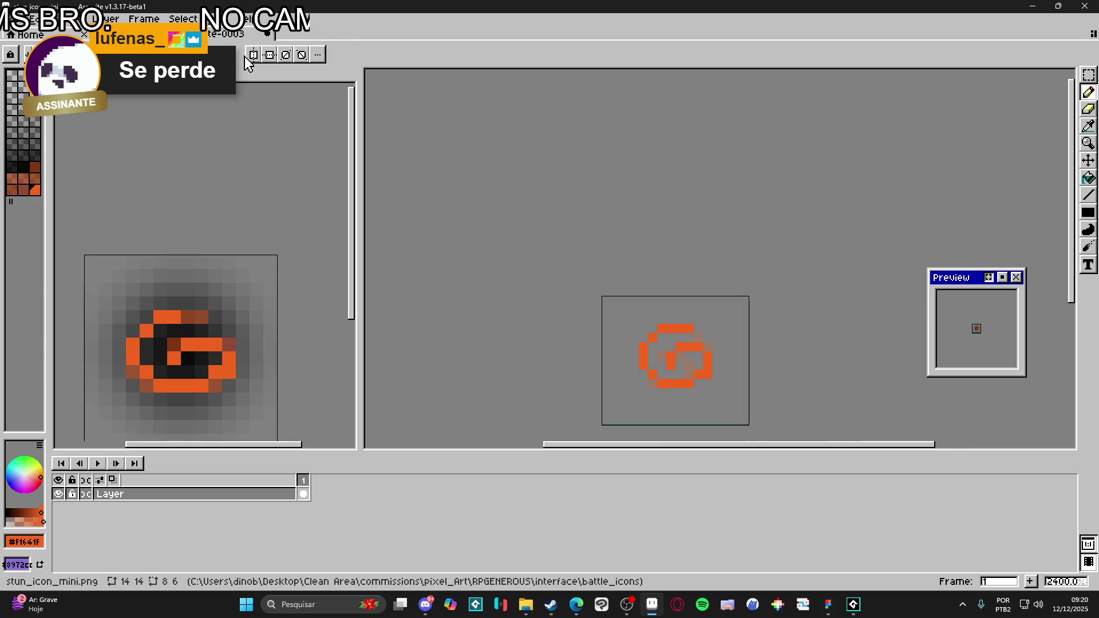
click(510, 293)
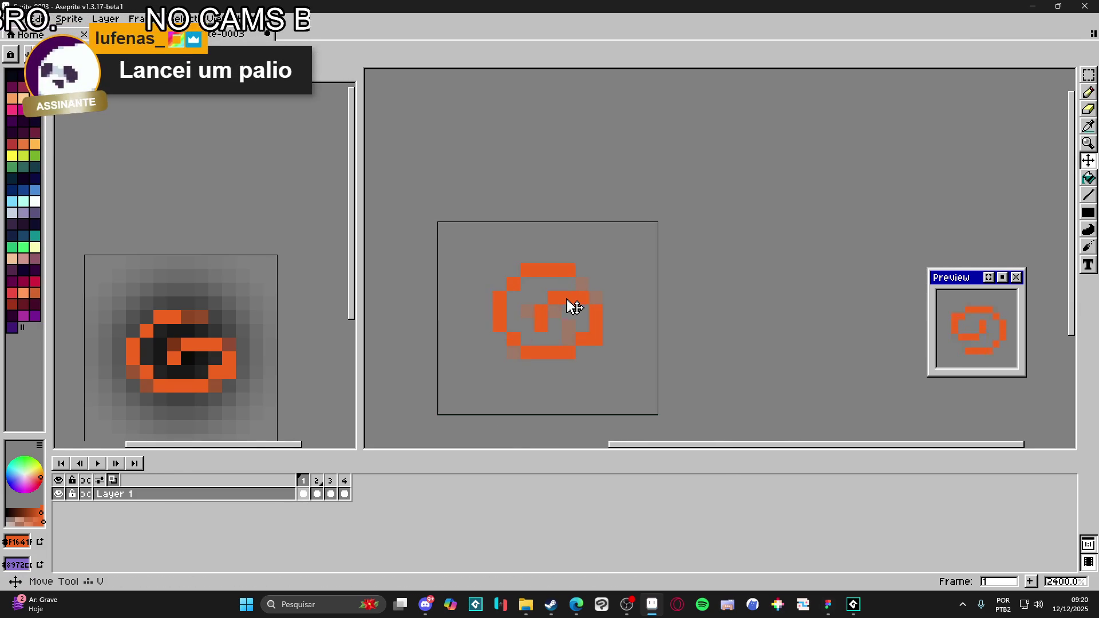
key(ctrl+t)
- Squash the swirl vertically on the current frame and frame 2, adding a horizontal orange run
drag(544, 260, 553, 274)
key(Return)
click(317, 494)
key(ctrl+t)
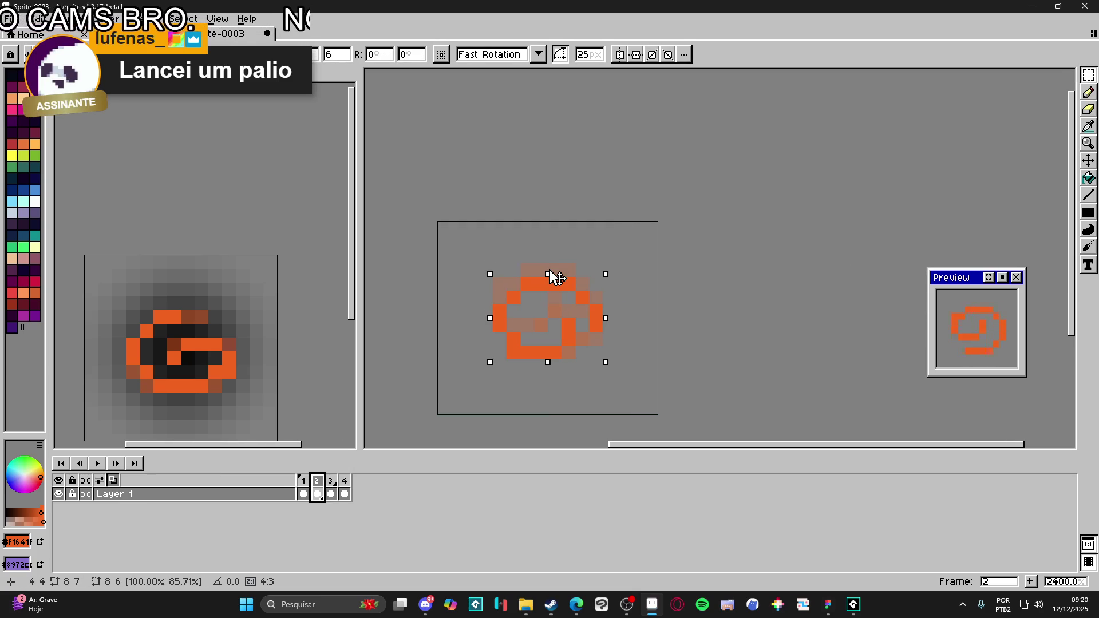
key(Return)
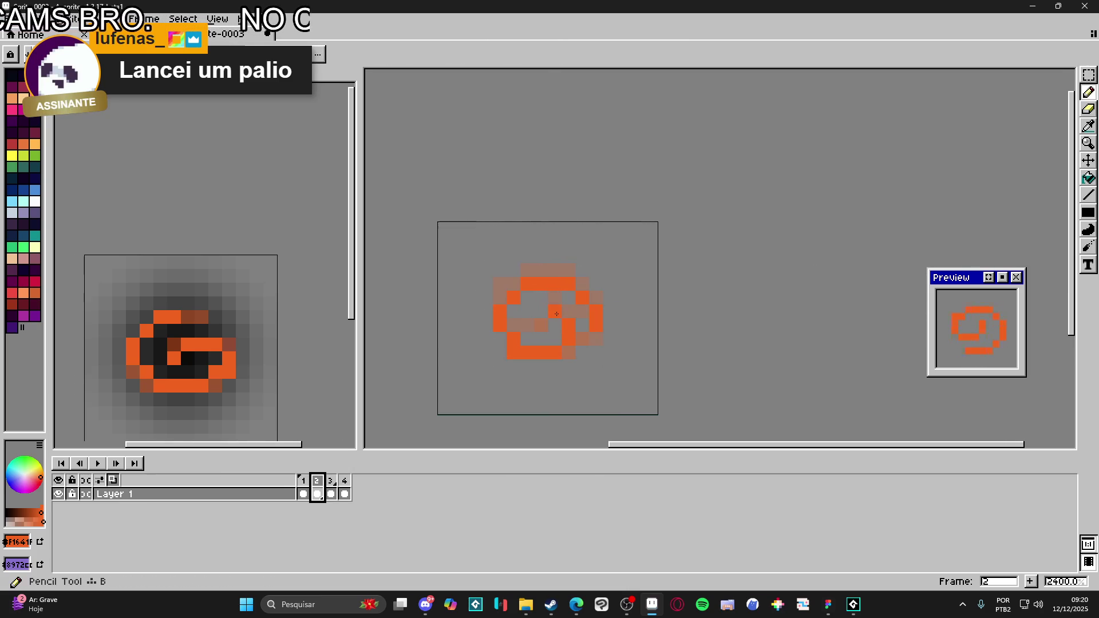
key(ctrl+z)
key(ctrl+t)
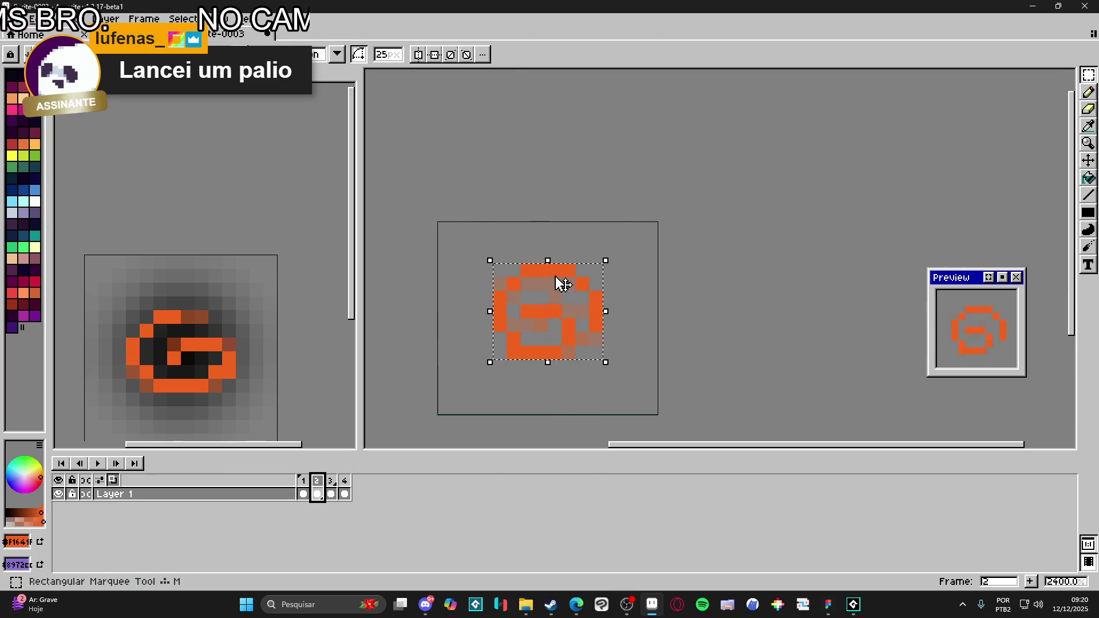
drag(548, 261, 552, 277)
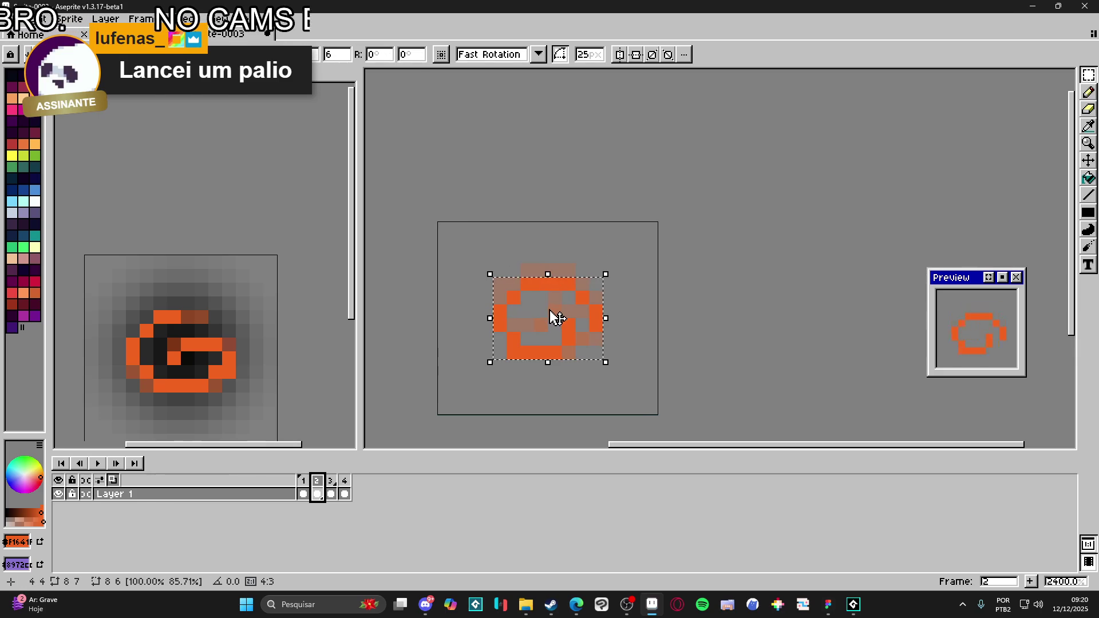
key(Return)
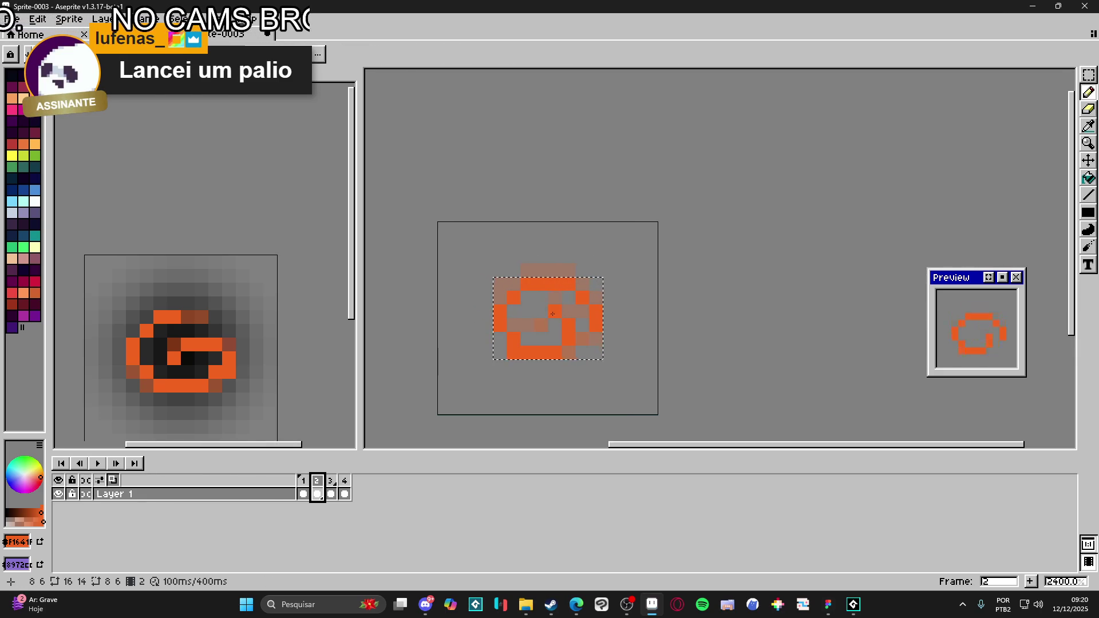
drag(553, 314, 537, 313)
click(302, 495)
click(317, 494)
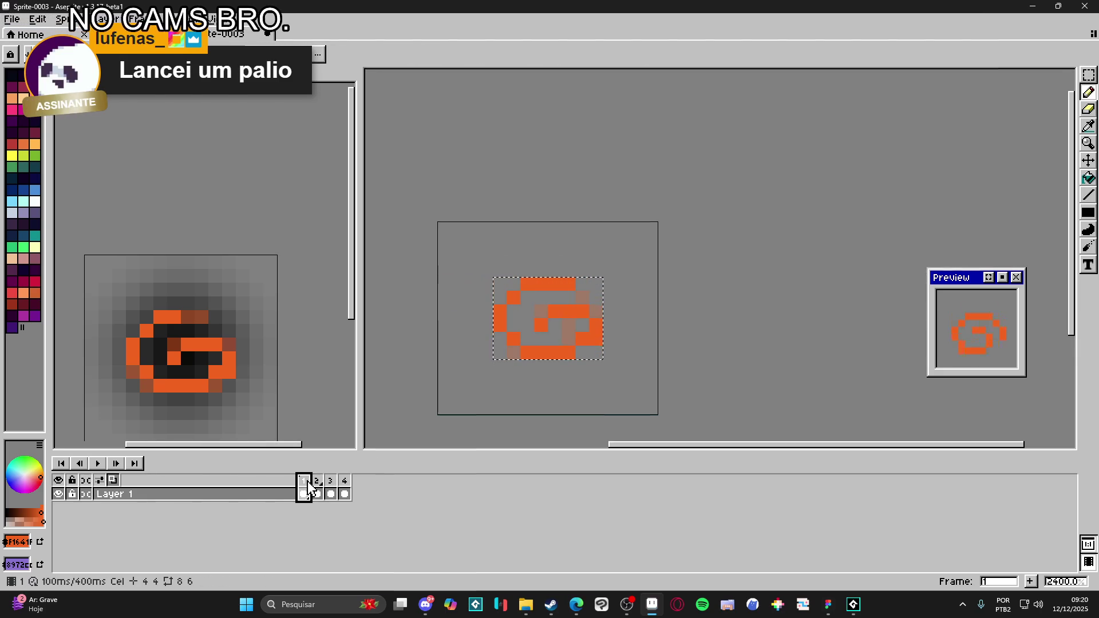
- Squash frame 4's swirl down to about 86% height, comparing it with frame 3
click(330, 487)
key(ctrl+t)
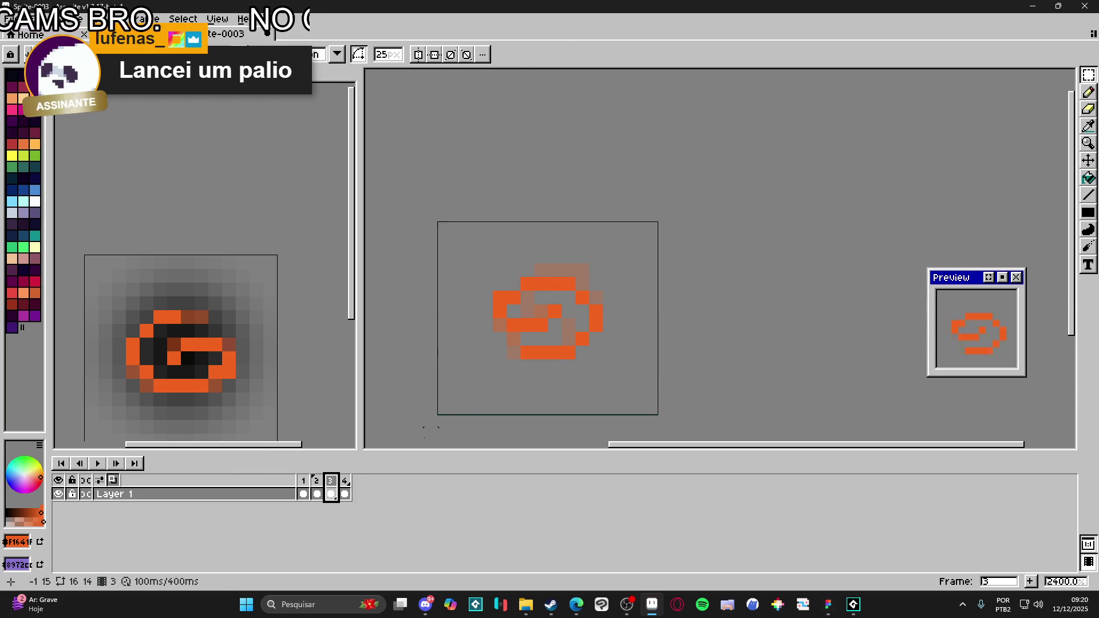
click(345, 494)
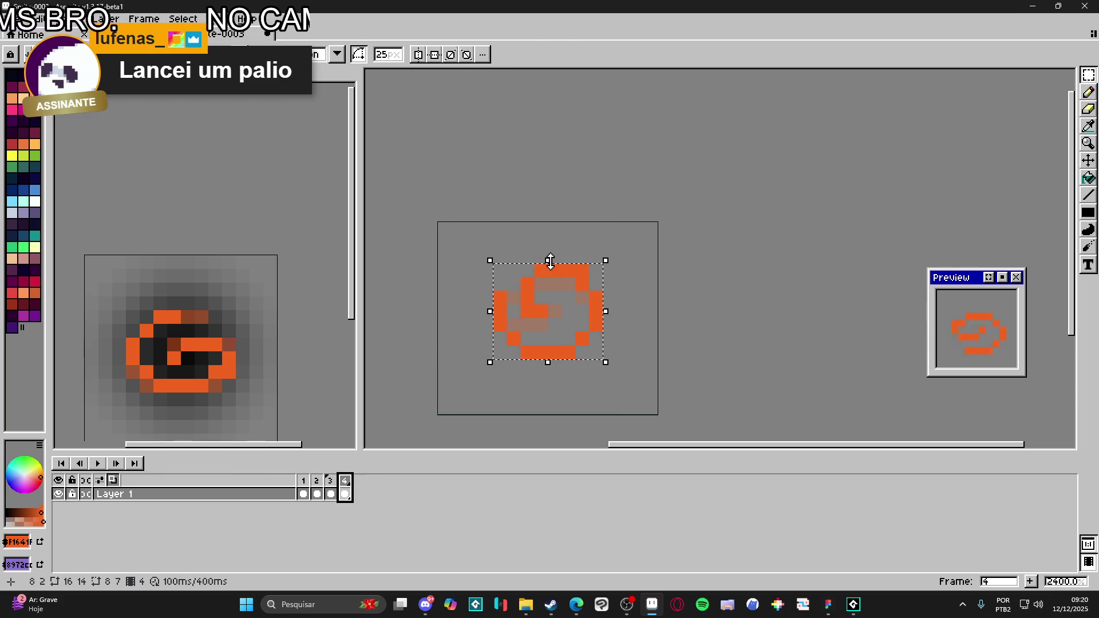
drag(548, 263, 551, 274)
key(Escape)
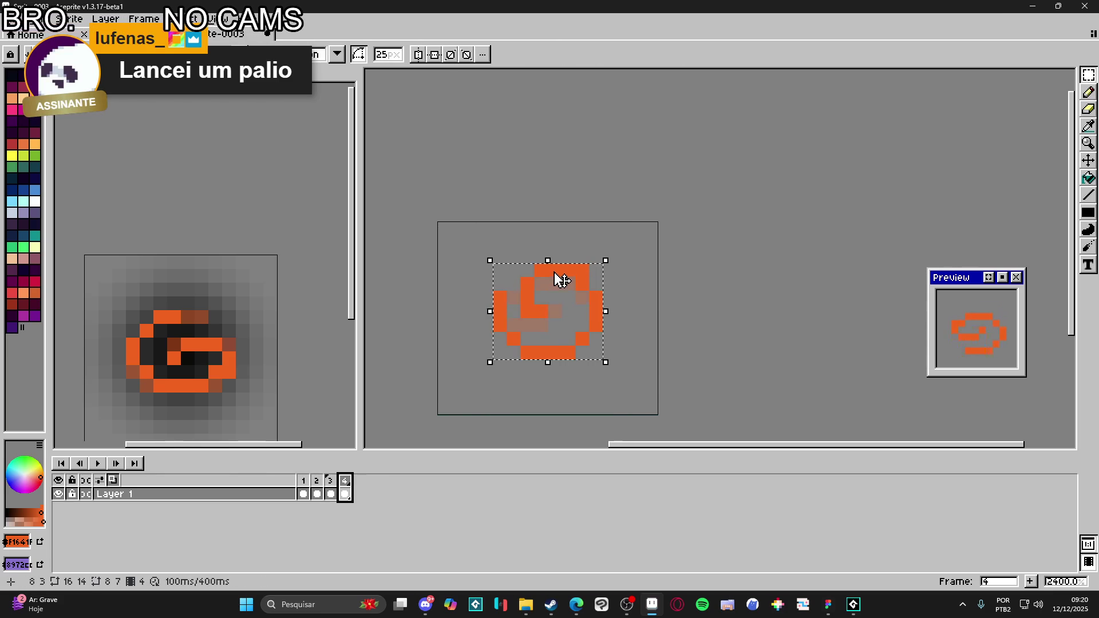
drag(548, 261, 550, 277)
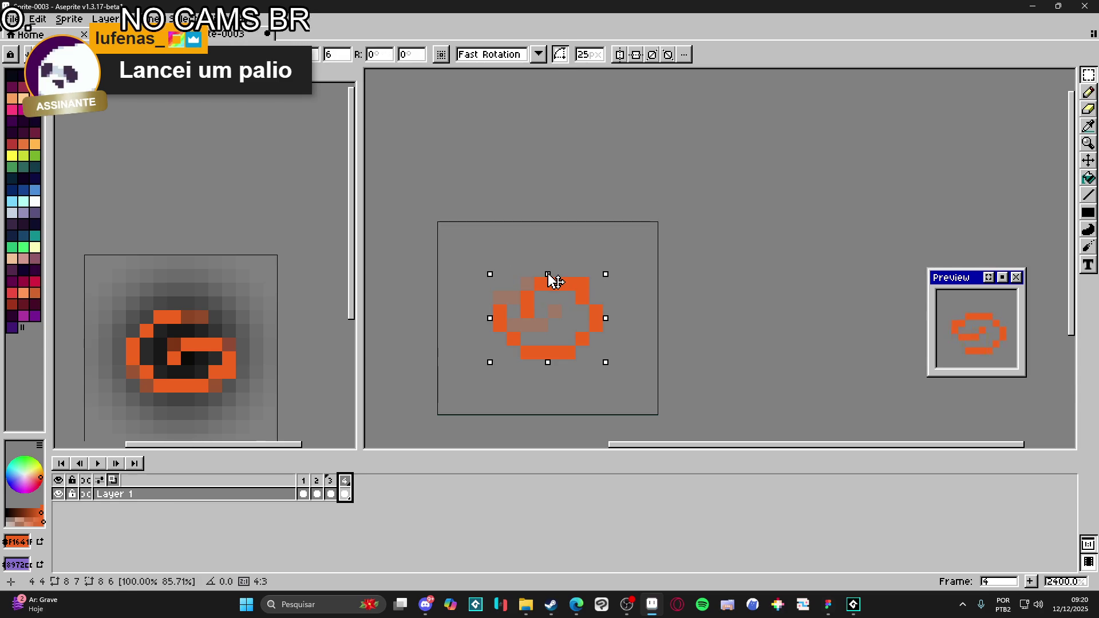
key(b)
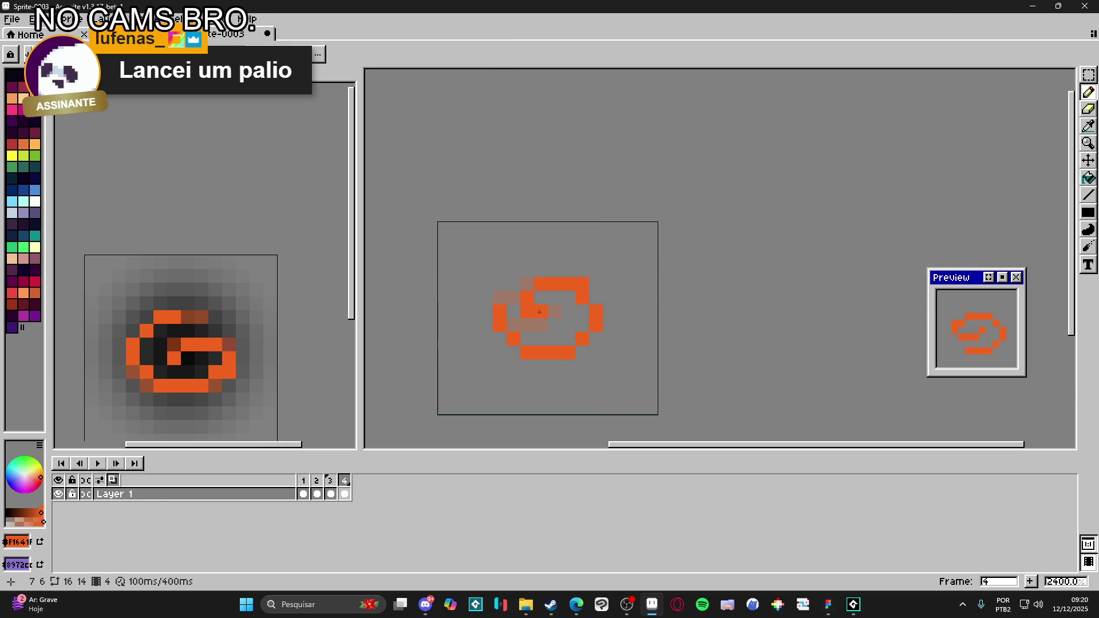
click(331, 494)
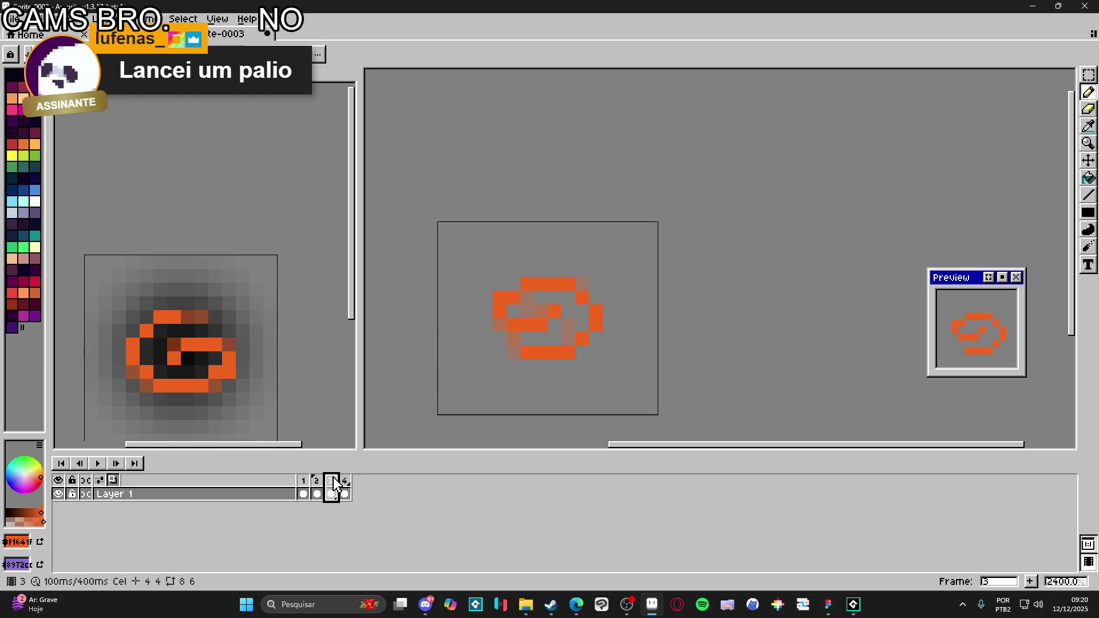
click(346, 481)
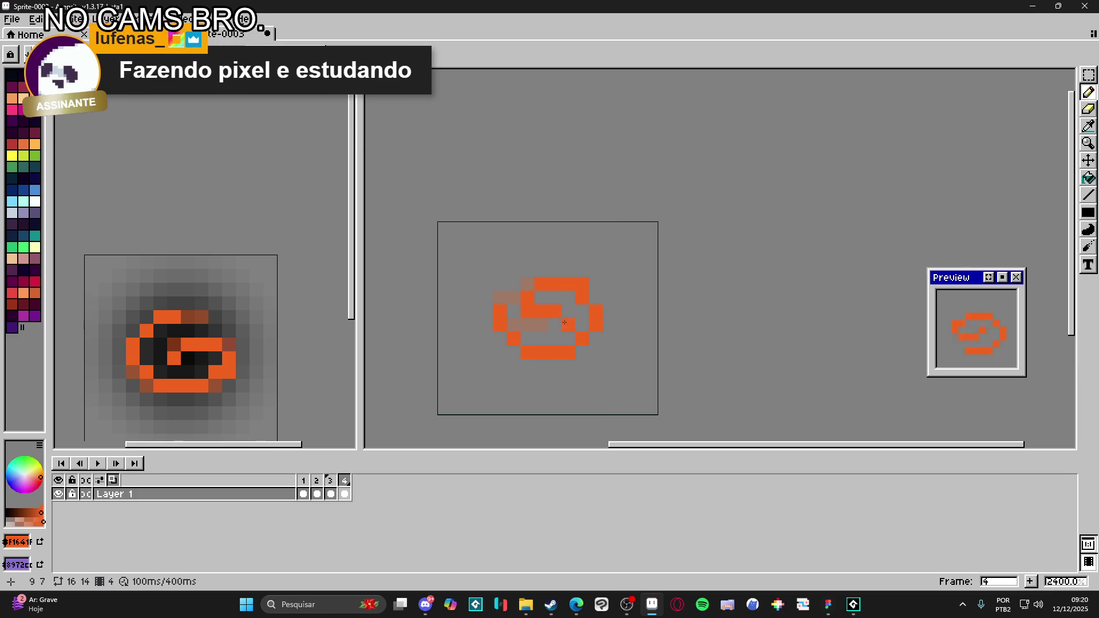
- Add light pixels at frame 4's swirl top right and lower left, and partly erase one orange edge pixel
key(e)
key(b)
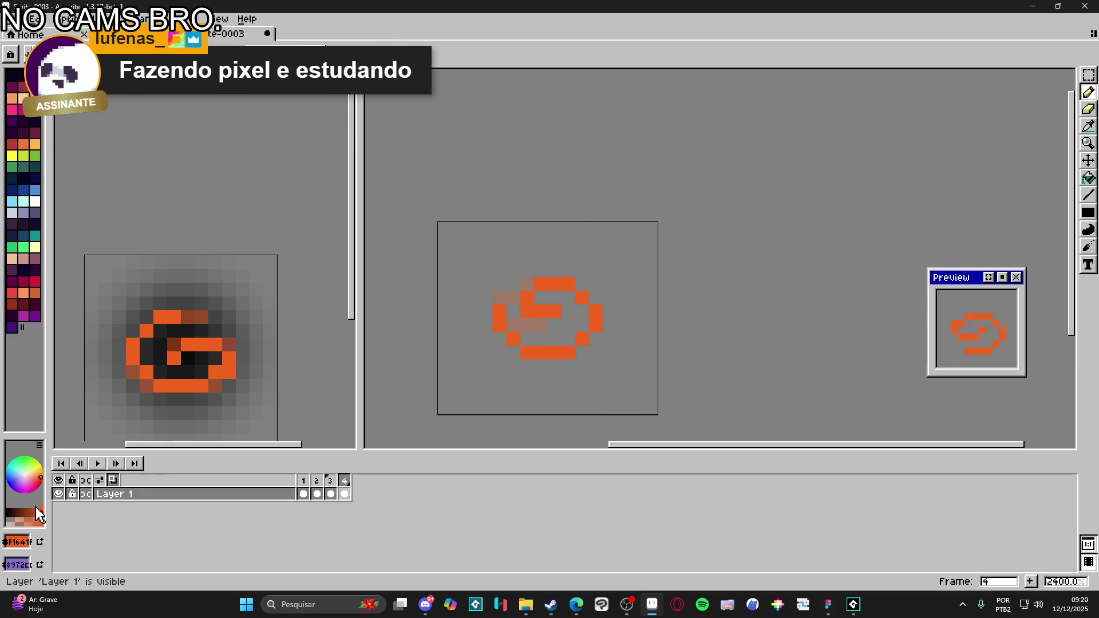
click(582, 284)
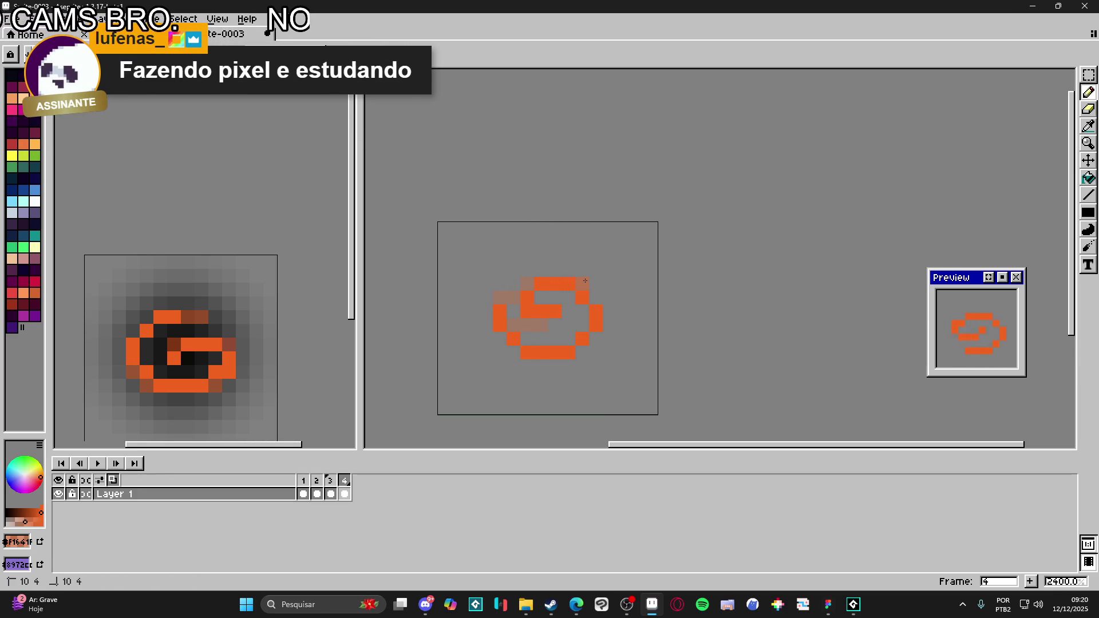
click(514, 353)
click(501, 335)
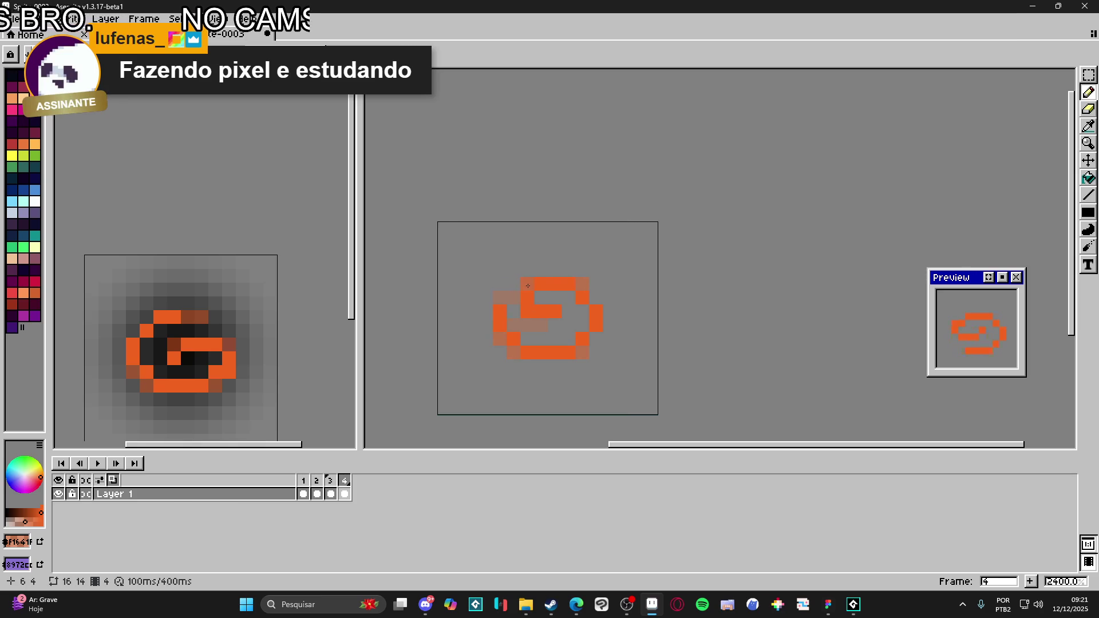
key(e)
click(527, 311)
key(b)
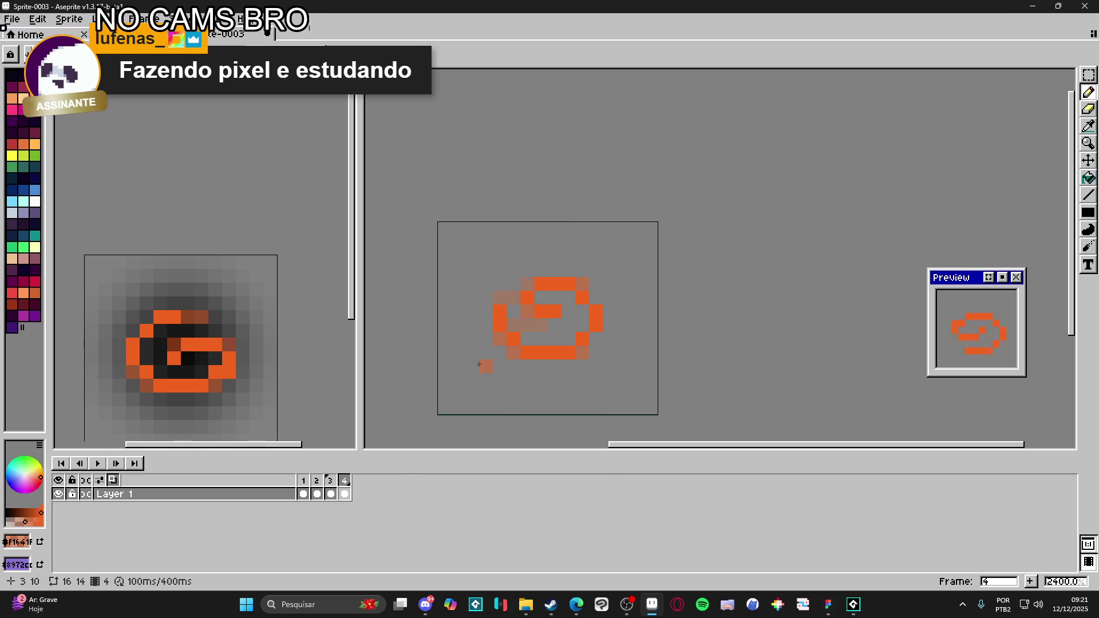
- Add a faded pixel at frame 1's upper-left swirl edge, then move on to frame 2
click(304, 481)
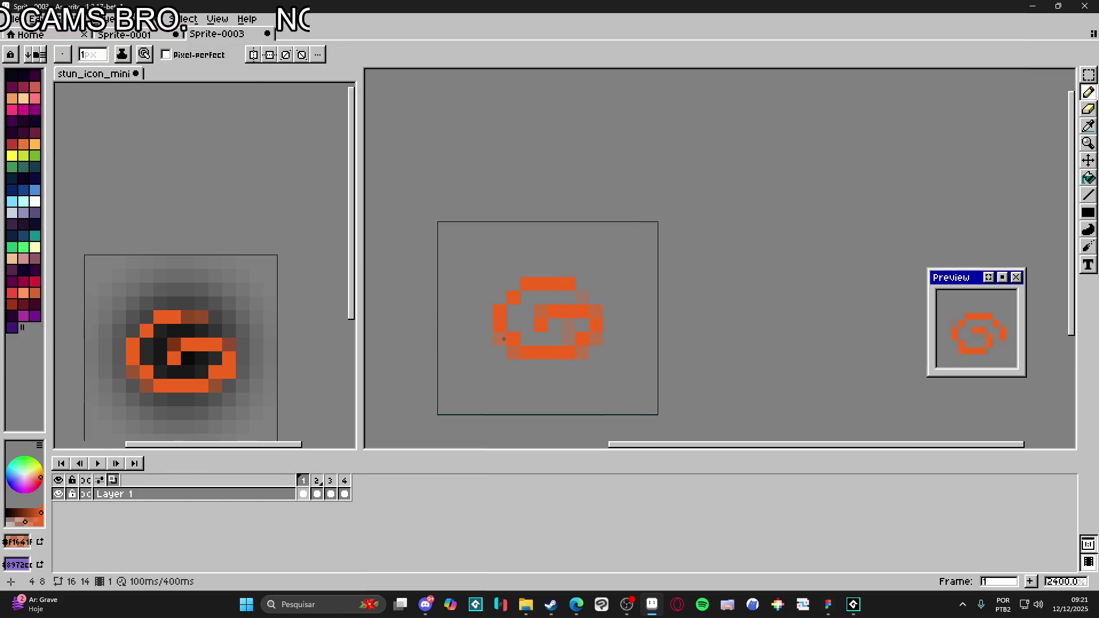
click(500, 297)
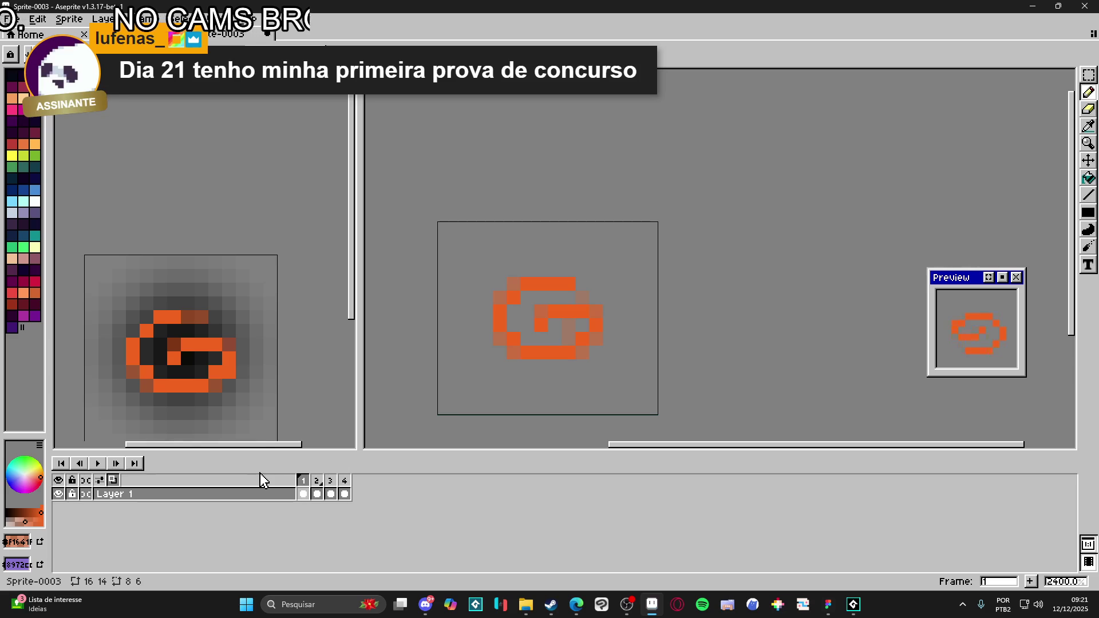
click(317, 492)
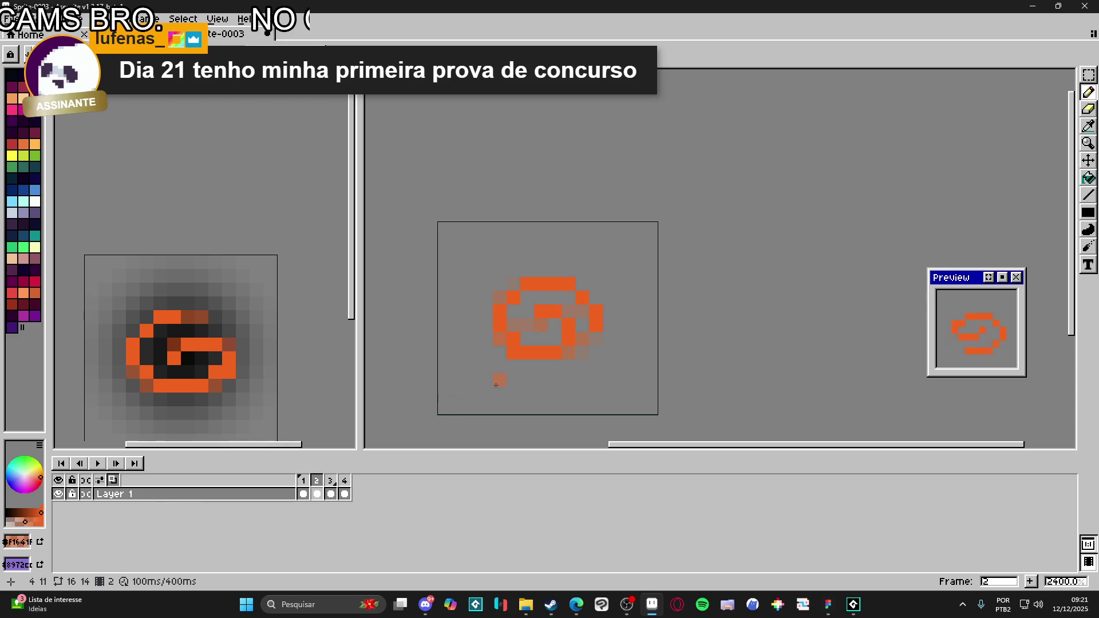
- Hide onion skin and add five light-orange anti-alias pixels around frame 2's swirl
click(303, 494)
click(321, 492)
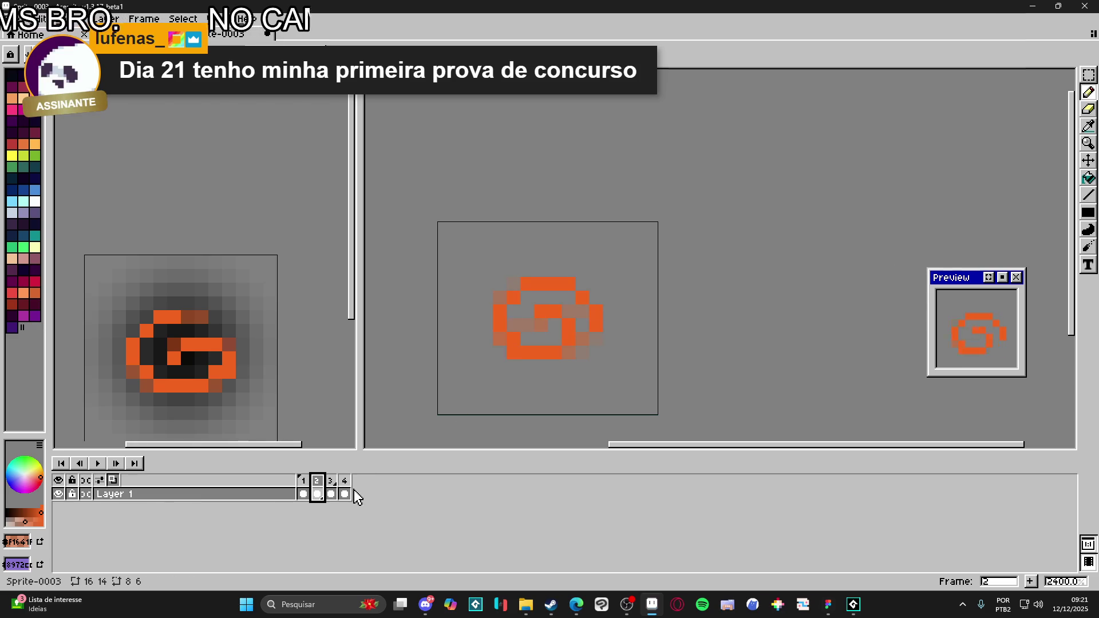
click(113, 480)
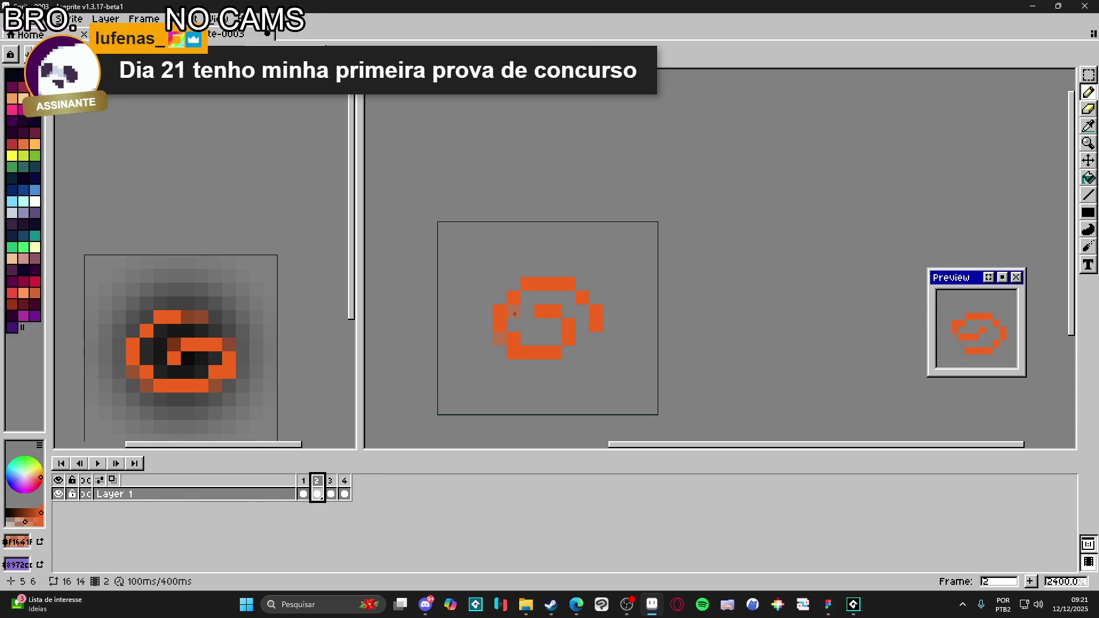
click(514, 359)
click(569, 352)
click(558, 322)
click(569, 298)
click(583, 312)
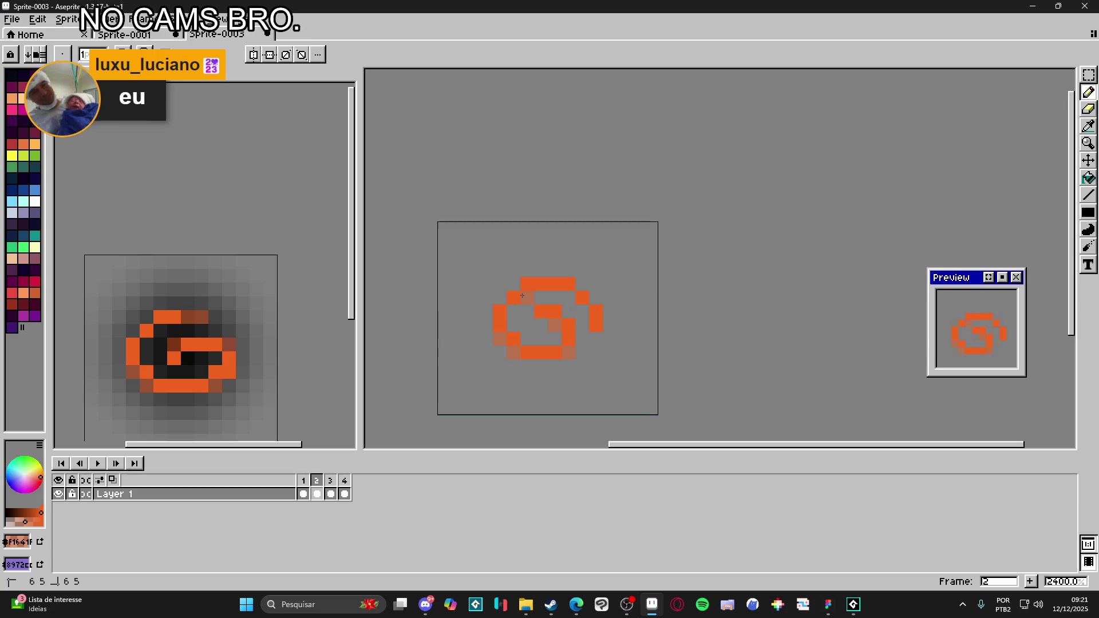
- Add three light-orange pixels on frame 3, left of the top bar and at the upper right
click(331, 481)
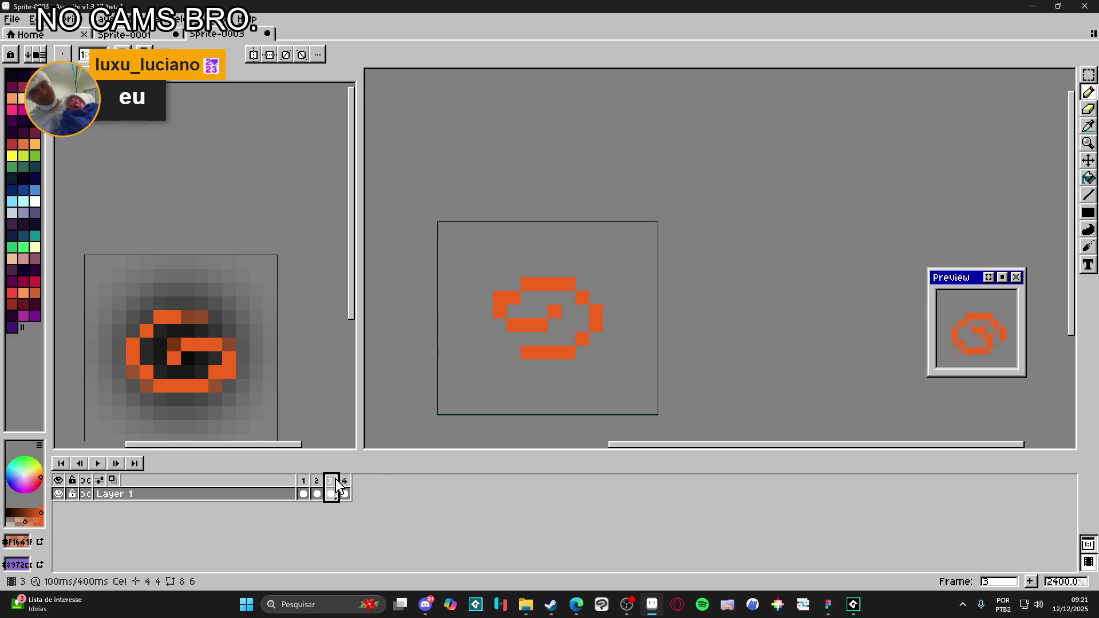
click(512, 289)
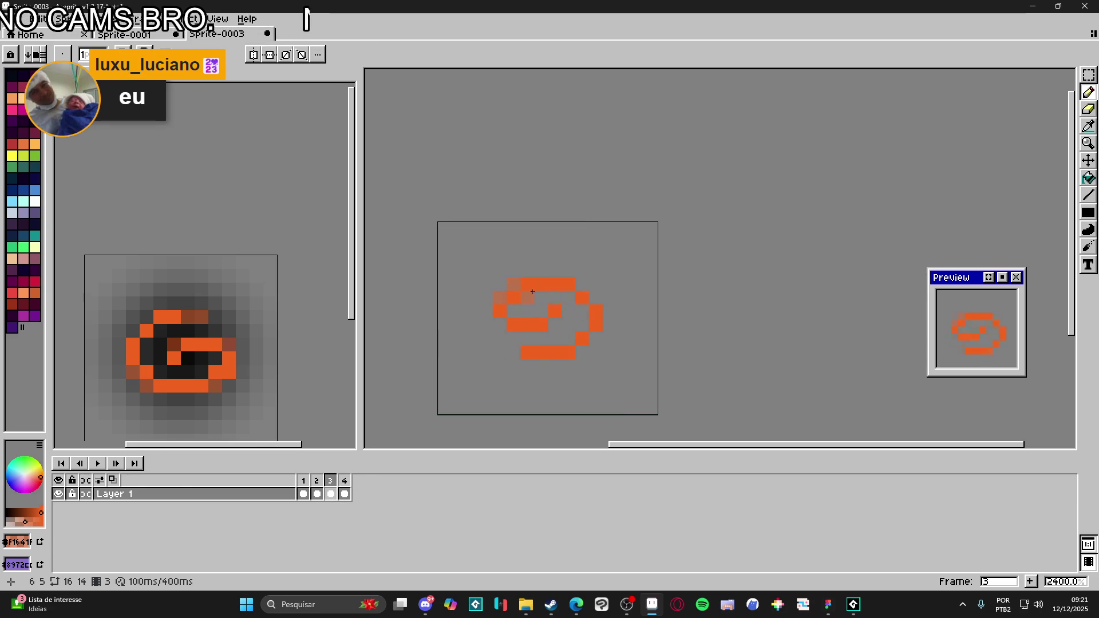
click(569, 301)
click(581, 315)
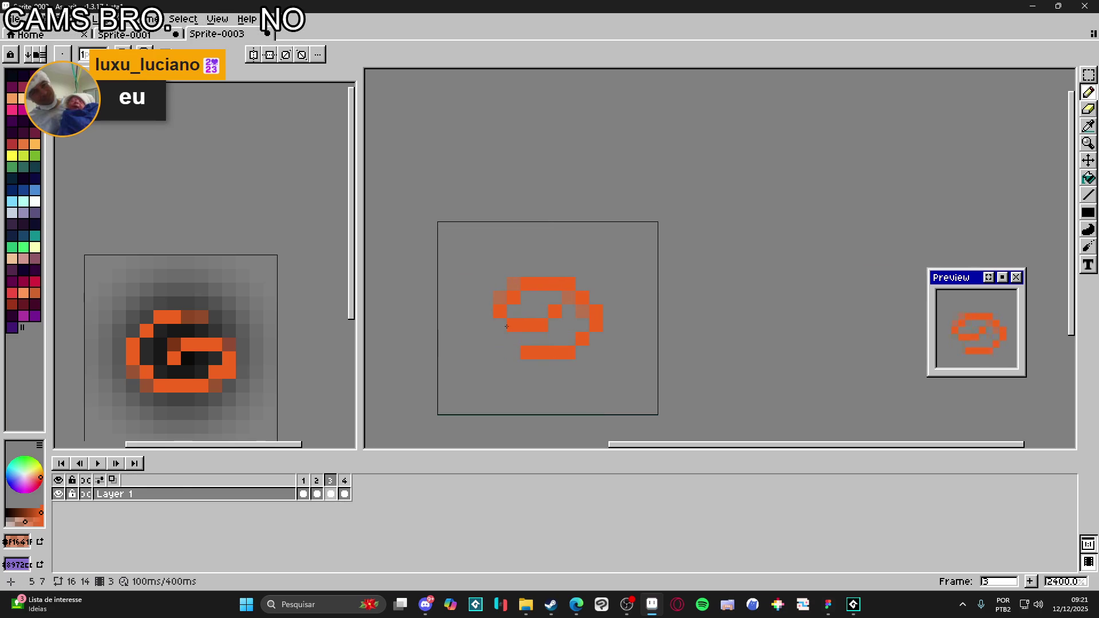
- Review frames 4, 1 and 2, then add two semi-transparent orange pixels below frame 3's swirl
click(345, 481)
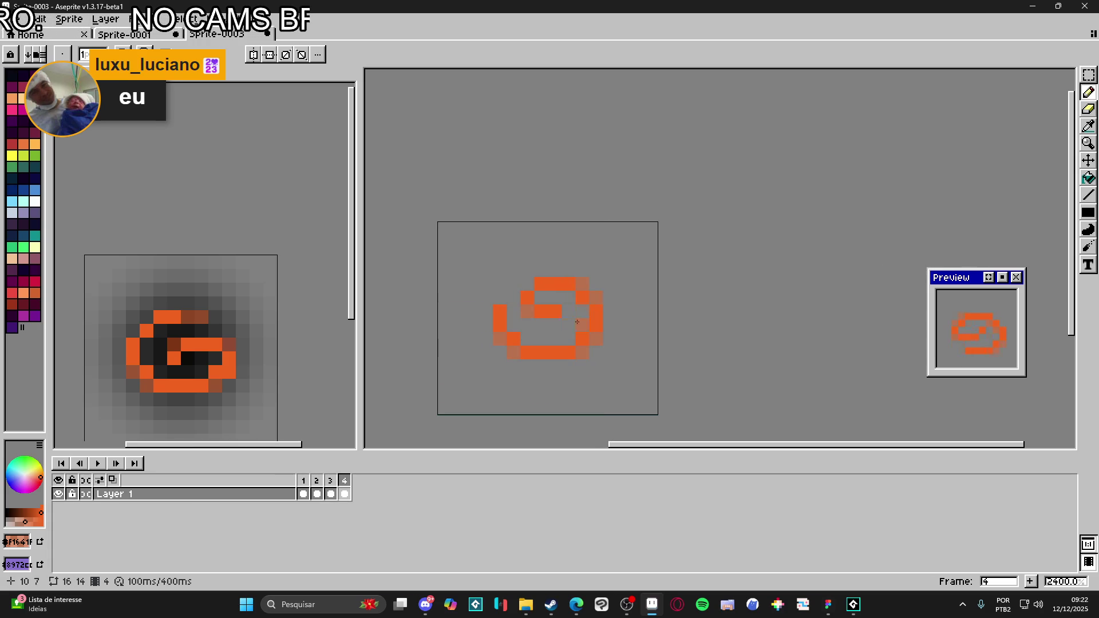
scroll(536, 298, down, 3)
scroll(520, 311, up, 1)
scroll(520, 311, down, 1)
scroll(520, 311, up, 3)
click(303, 494)
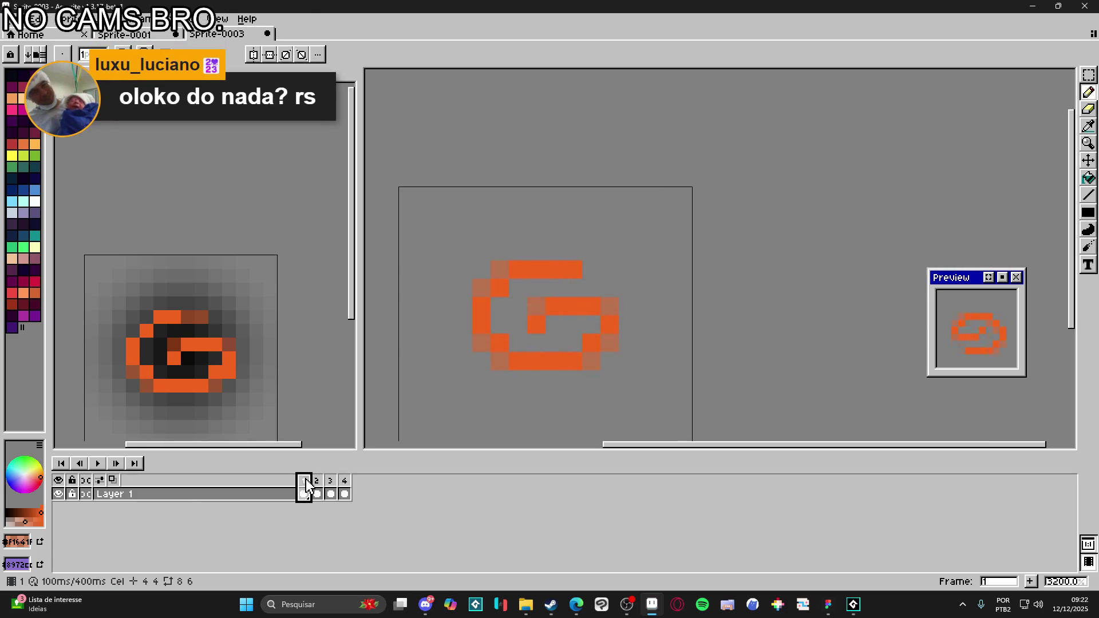
click(317, 493)
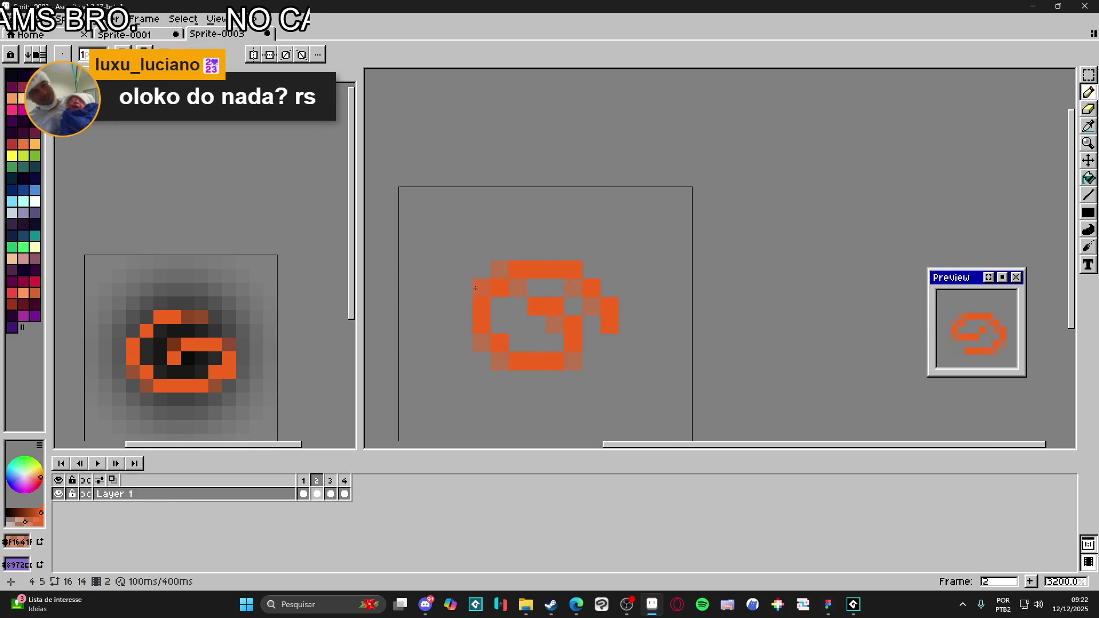
scroll(527, 324, down, 1)
click(331, 493)
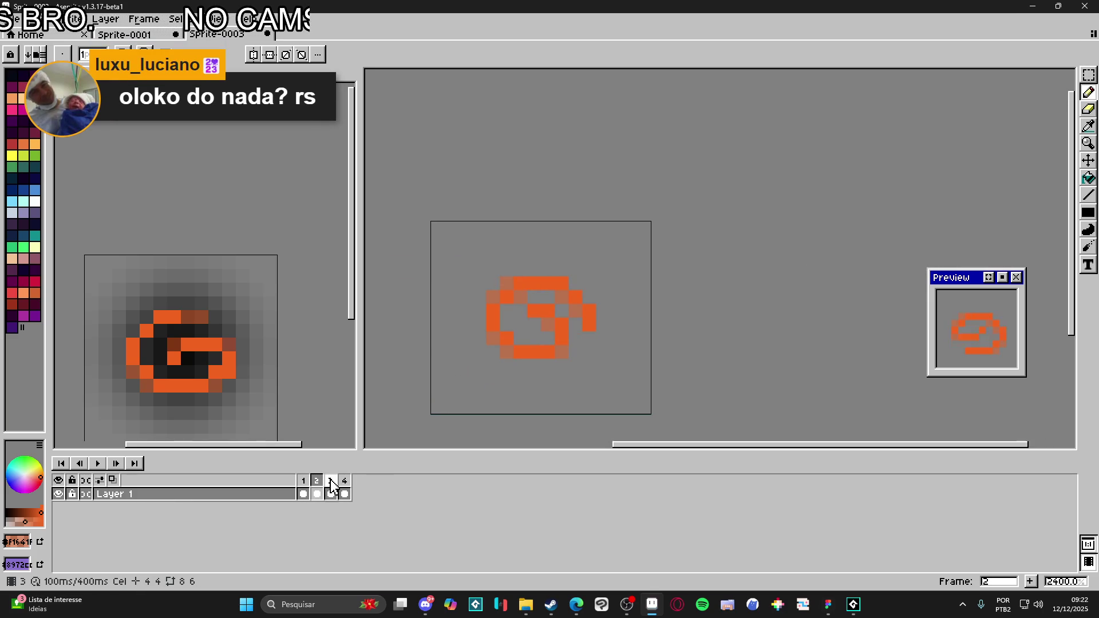
click(535, 381)
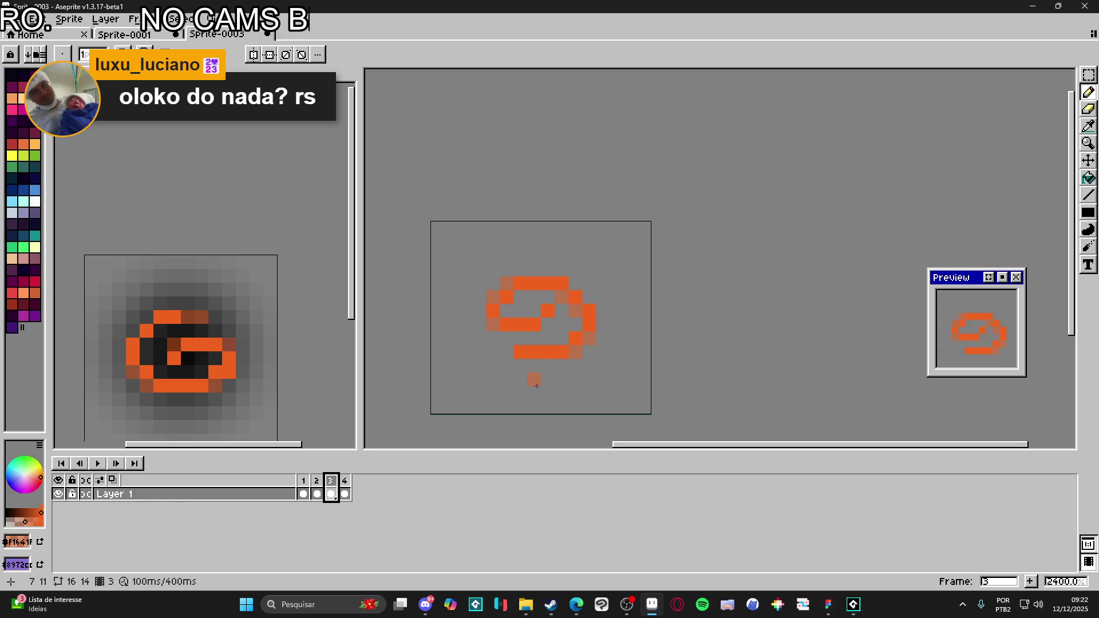
click(571, 360)
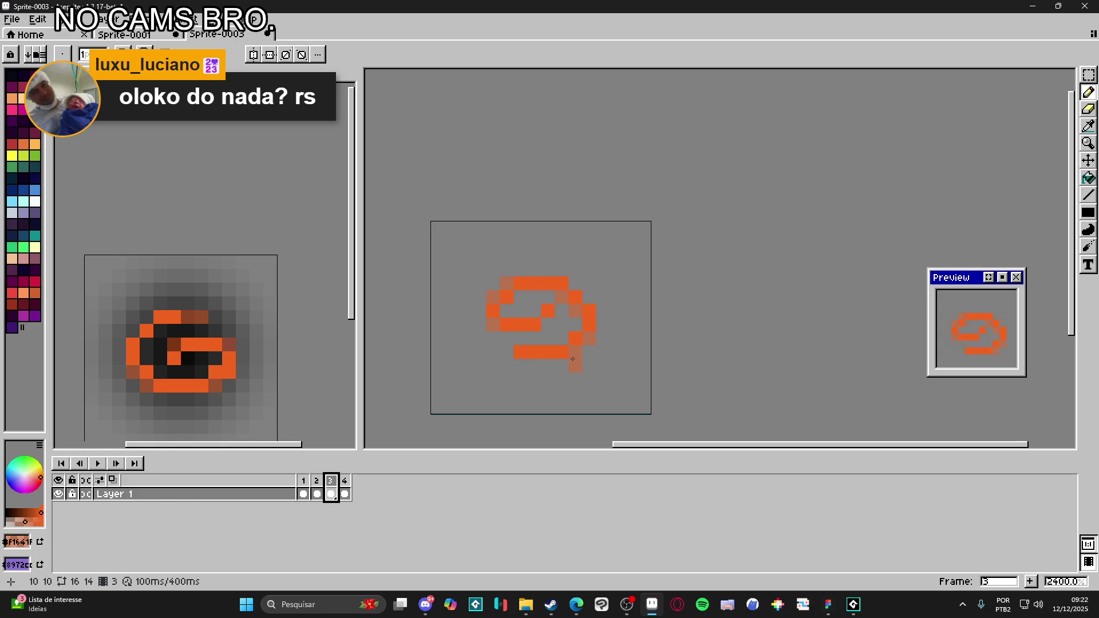
- Enlarge Sprite-0003's canvas to 24×22 pixels, widening 4 pixels per side and extending upward
scroll(574, 342, down, 3)
drag(541, 337, 537, 339)
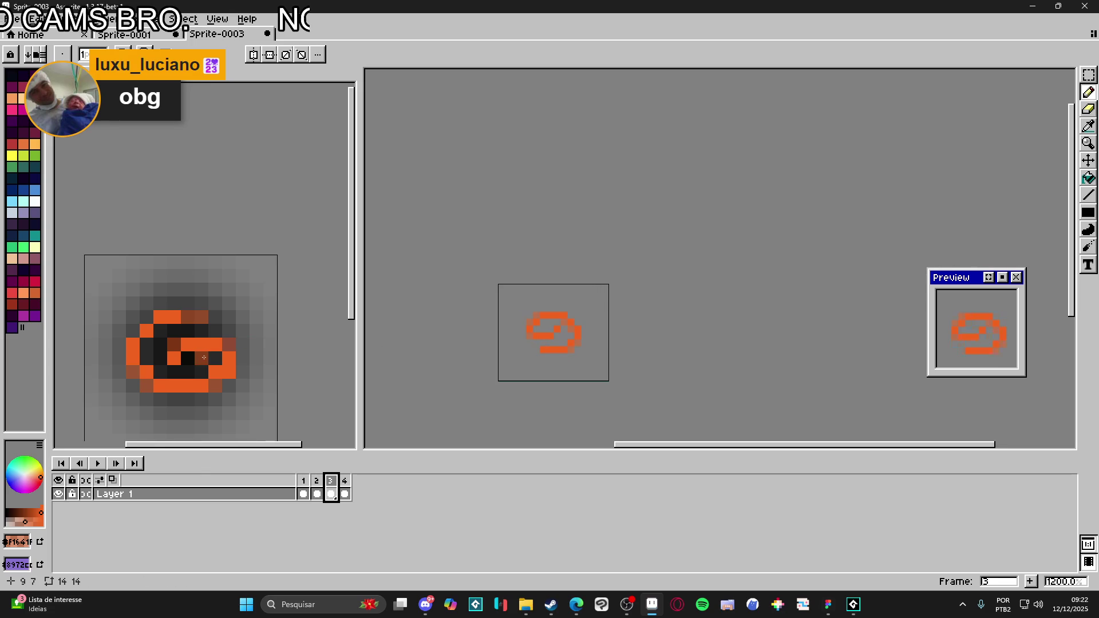
key(ctrl+Tab)
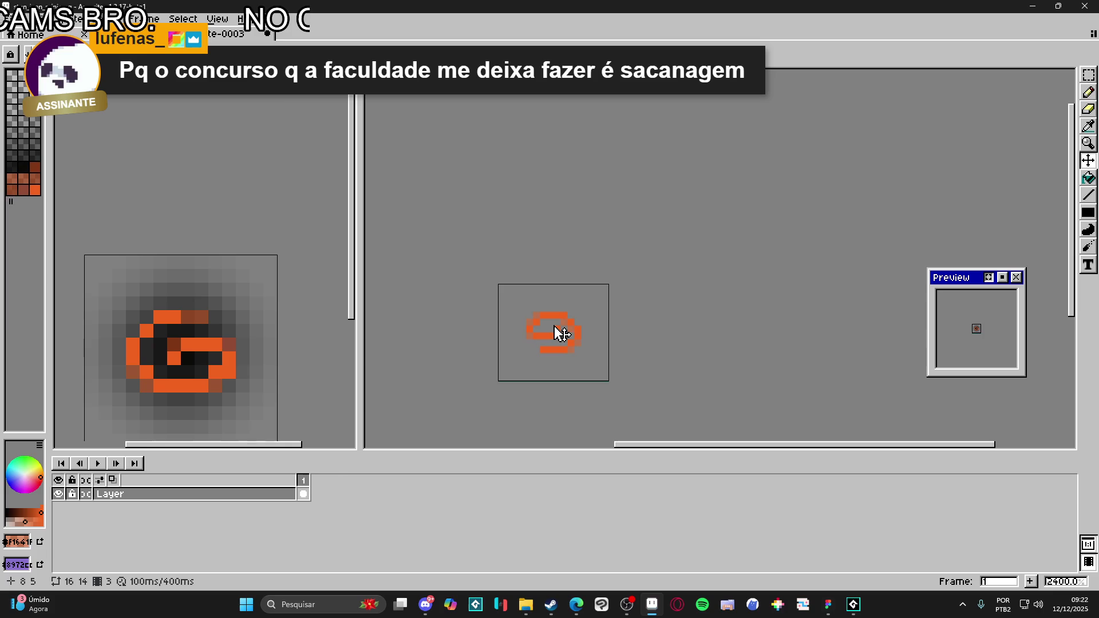
key(ctrl+Tab)
scroll(557, 327, up, 1)
key(ctrl+alt+c)
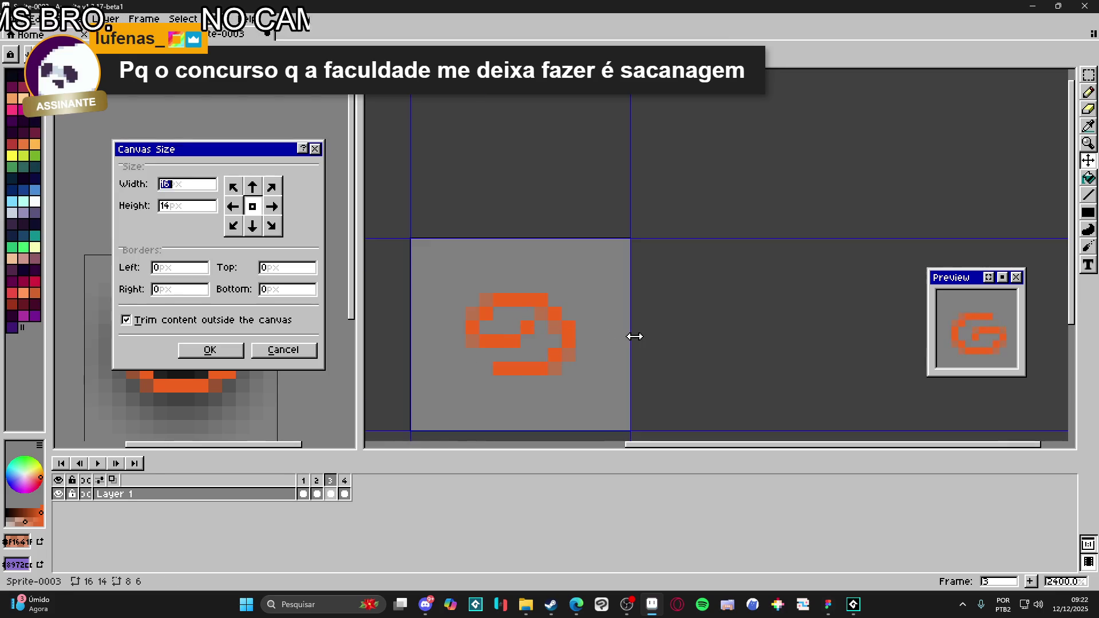
drag(633, 334, 667, 333)
drag(623, 269, 628, 231)
click(210, 350)
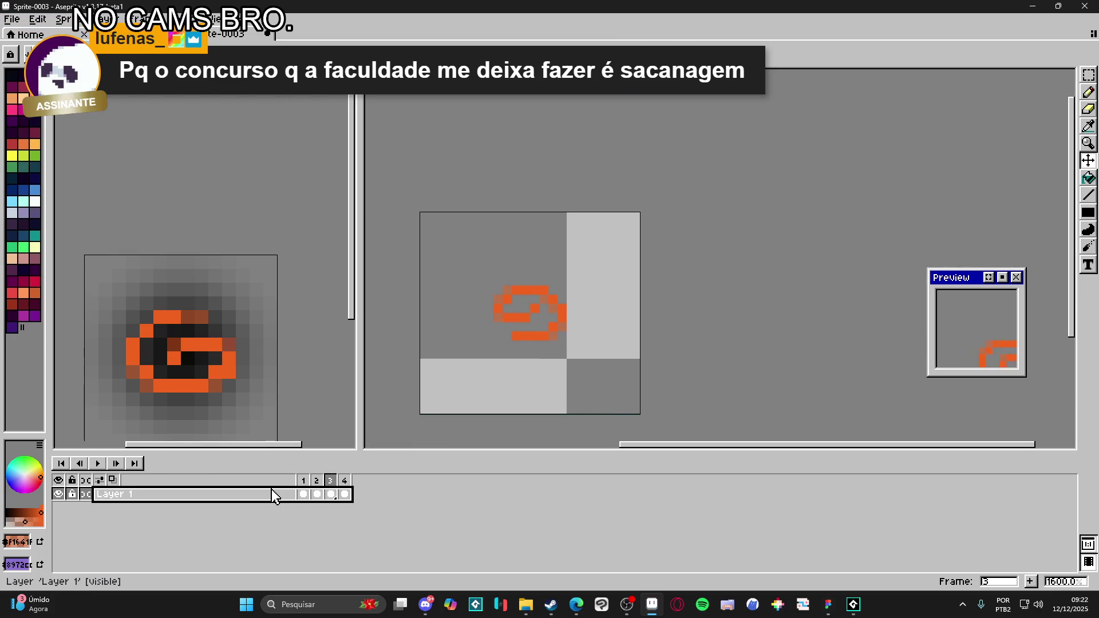
- Add a new Layer 2 beneath Layer 1 and select its first frame
key(shift+n)
mouse_move(273, 493)
mouse_down()
mouse_move(278, 523)
mouse_move(315, 523)
mouse_up()
click(304, 508)
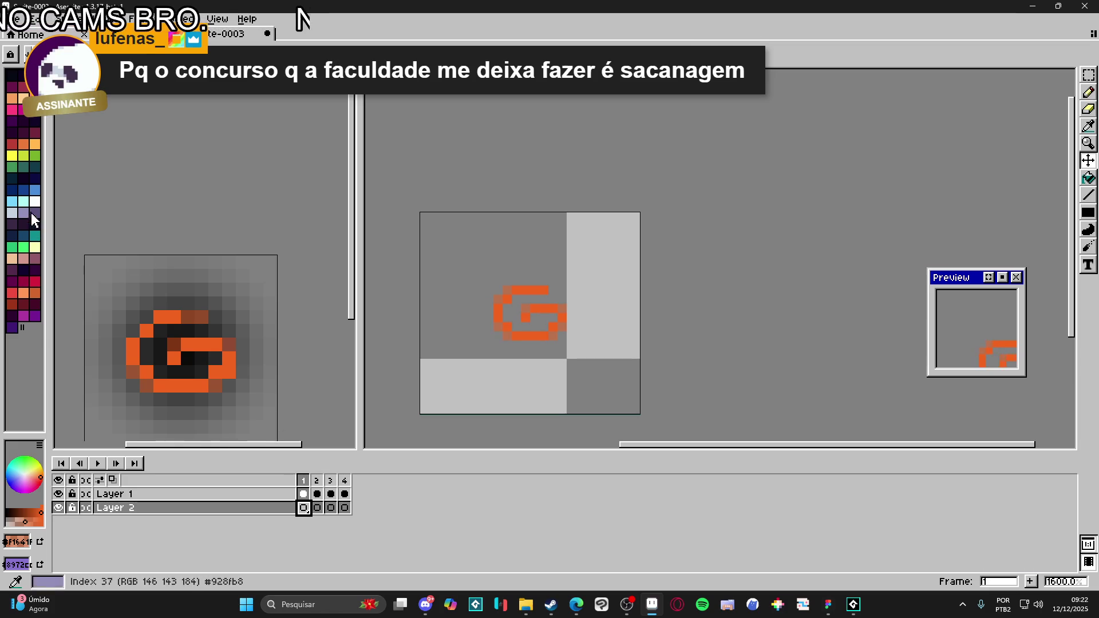
- Paint a dark blob behind the orange G and bring up the Convolution Matrix blur filter
key(b)
click(14, 78)
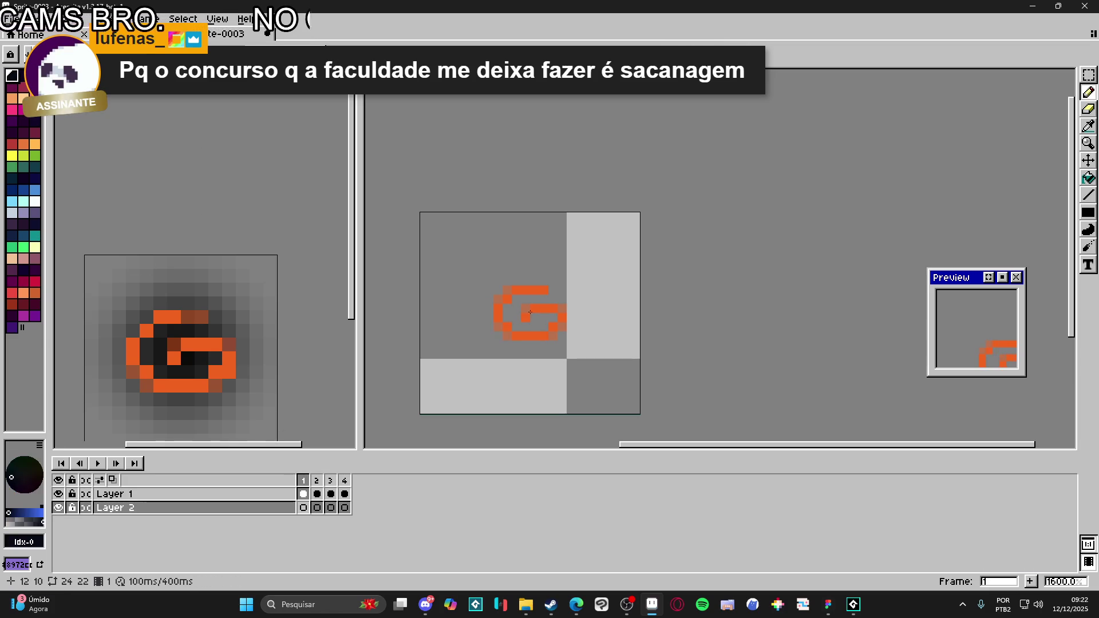
click(531, 314)
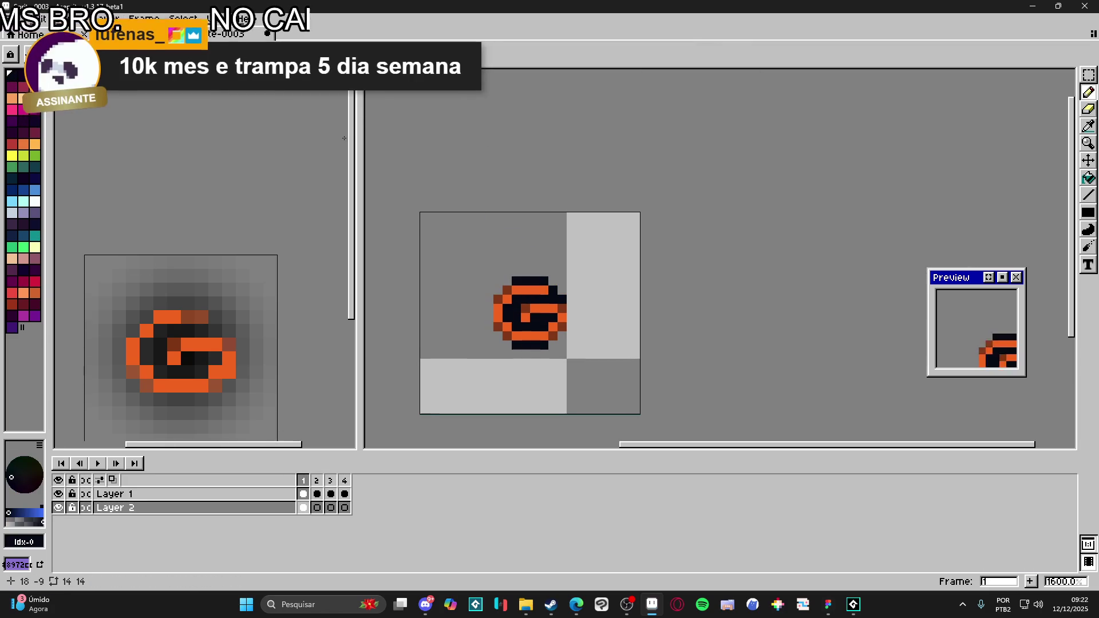
key(F9)
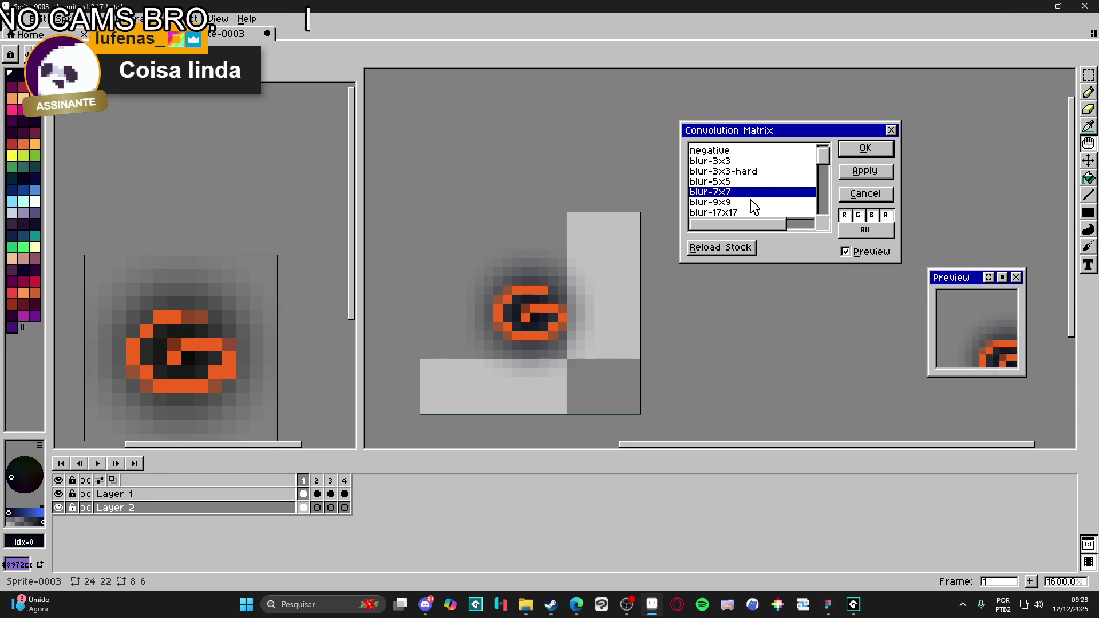
- Blur the dark patch with blur-5x5, reapplying it with the target set to Selected cels
click(725, 184)
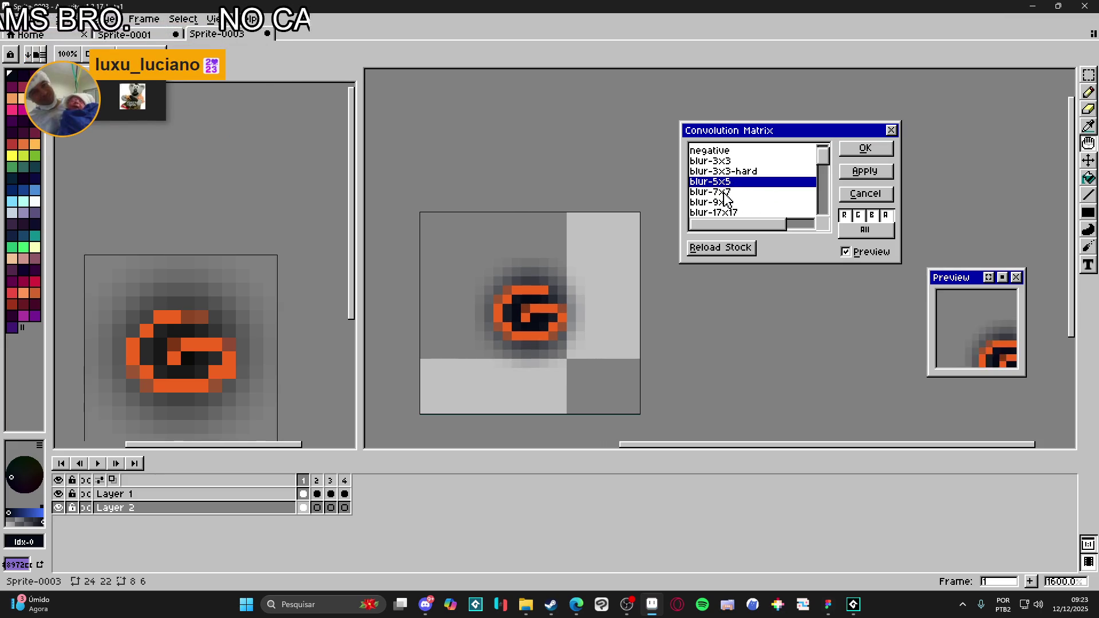
click(867, 149)
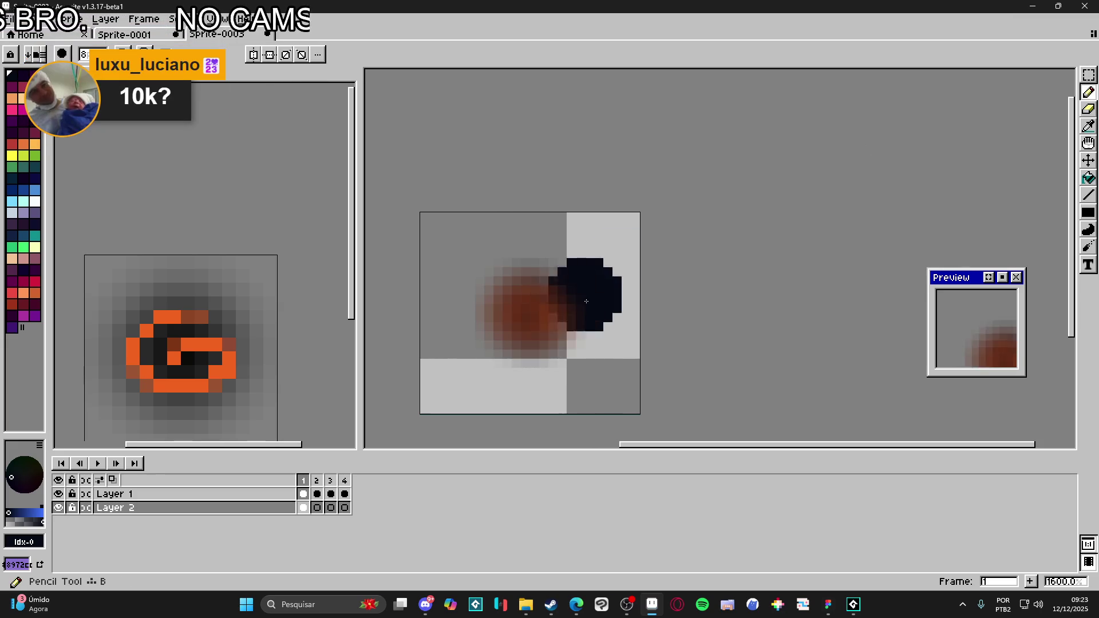
key(ctrl+z)
key(F9)
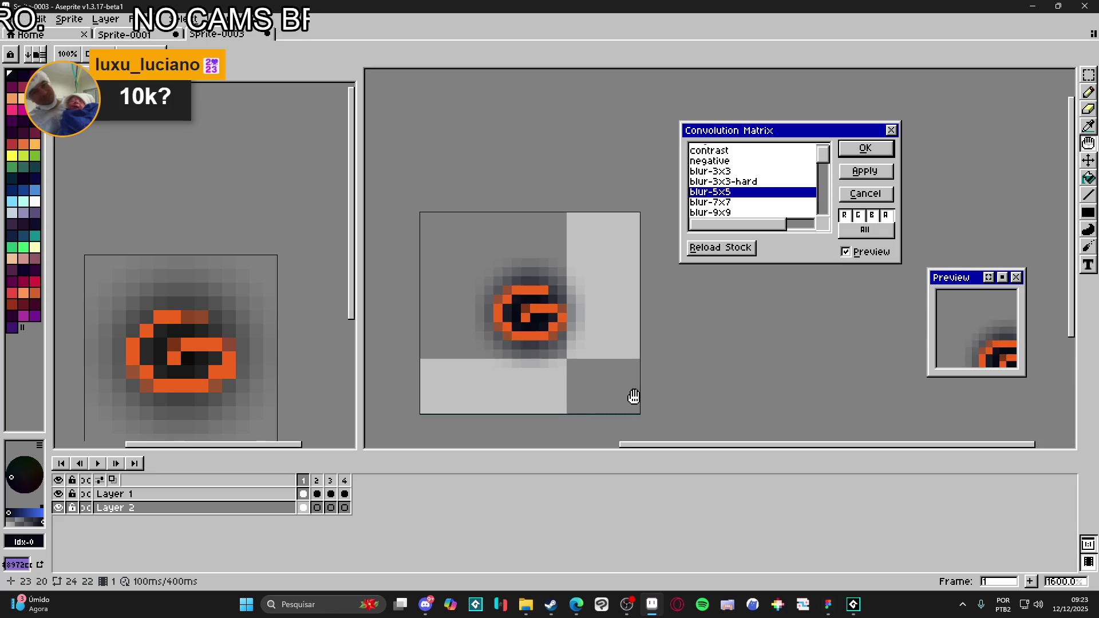
click(865, 231)
click(877, 153)
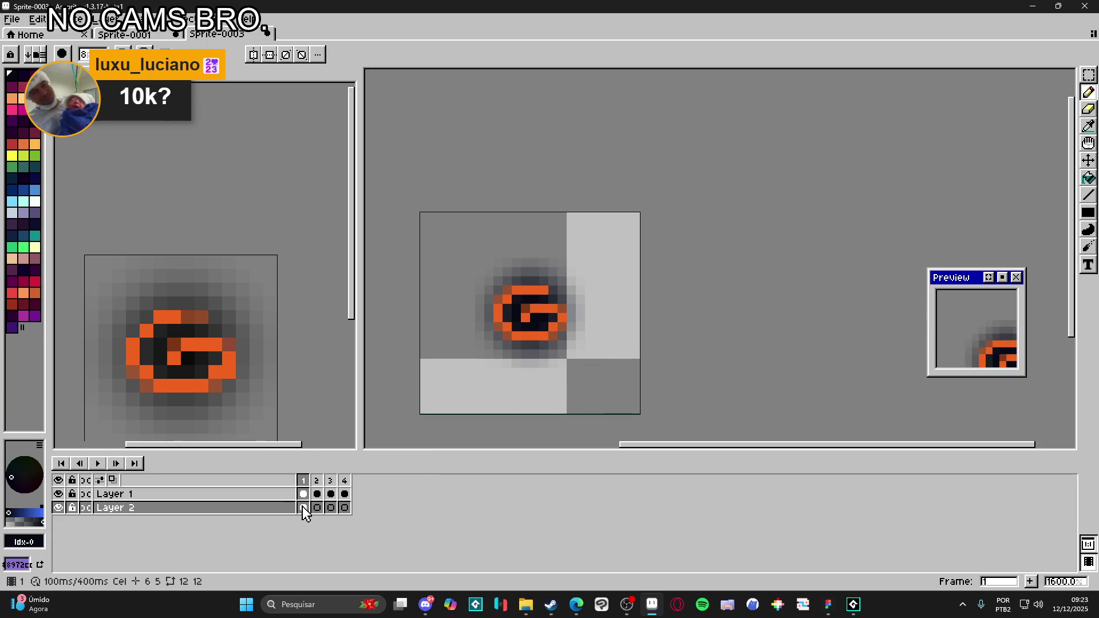
- Link Layer 2's cels across frames 1 to 4
drag(303, 508, 346, 508)
right_click(347, 509)
click(379, 553)
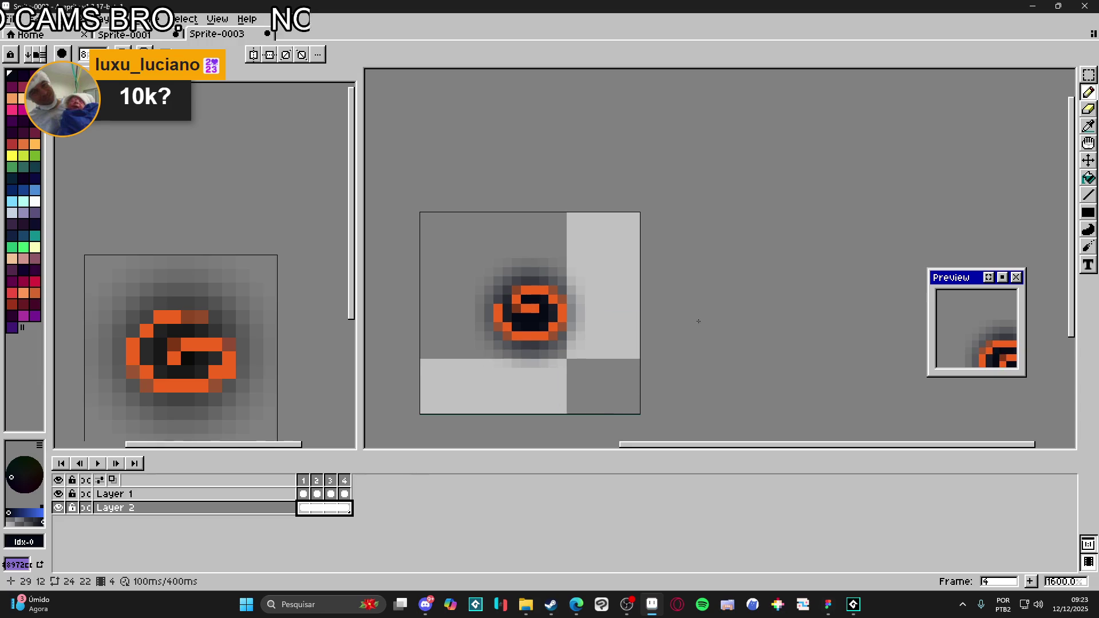
drag(1003, 326, 960, 312)
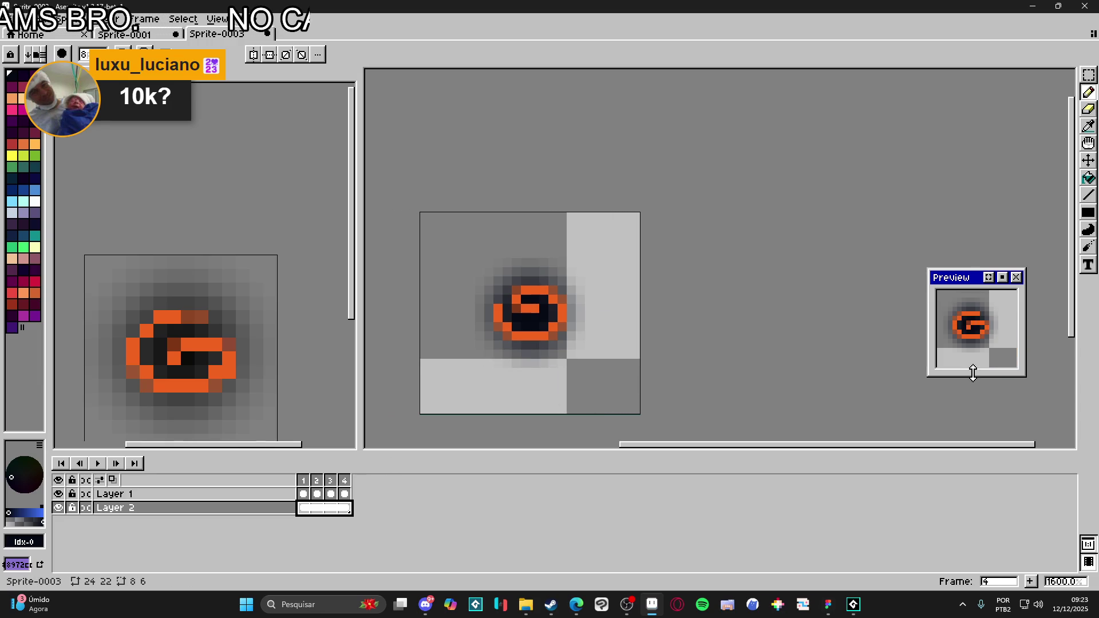
key(b)
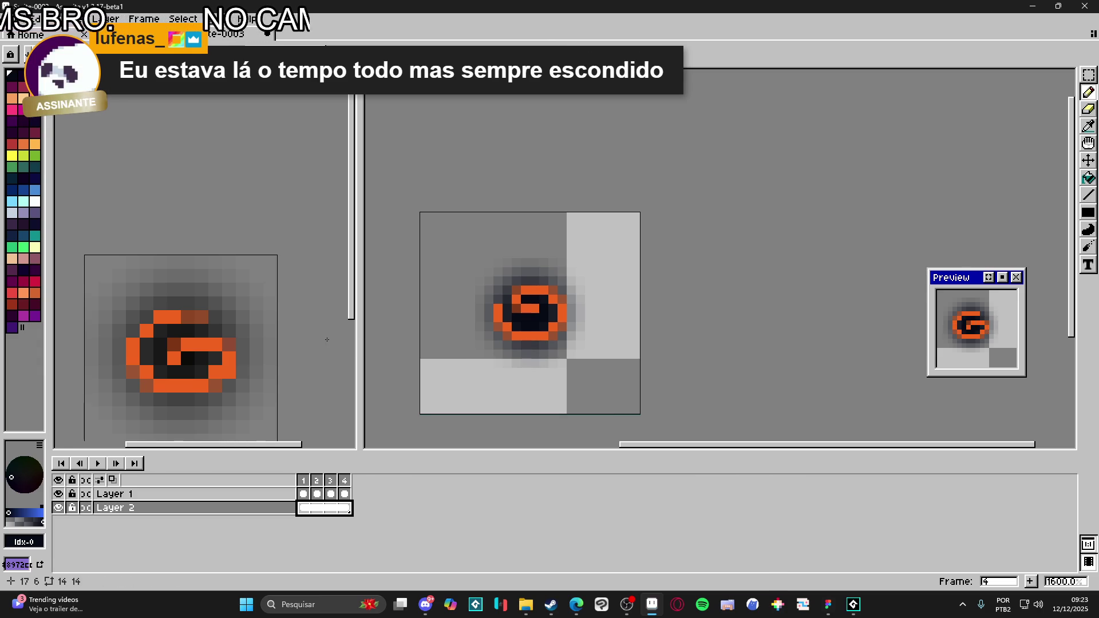
- Select the Layer 1 cel on frame 1 in the timeline
click(303, 493)
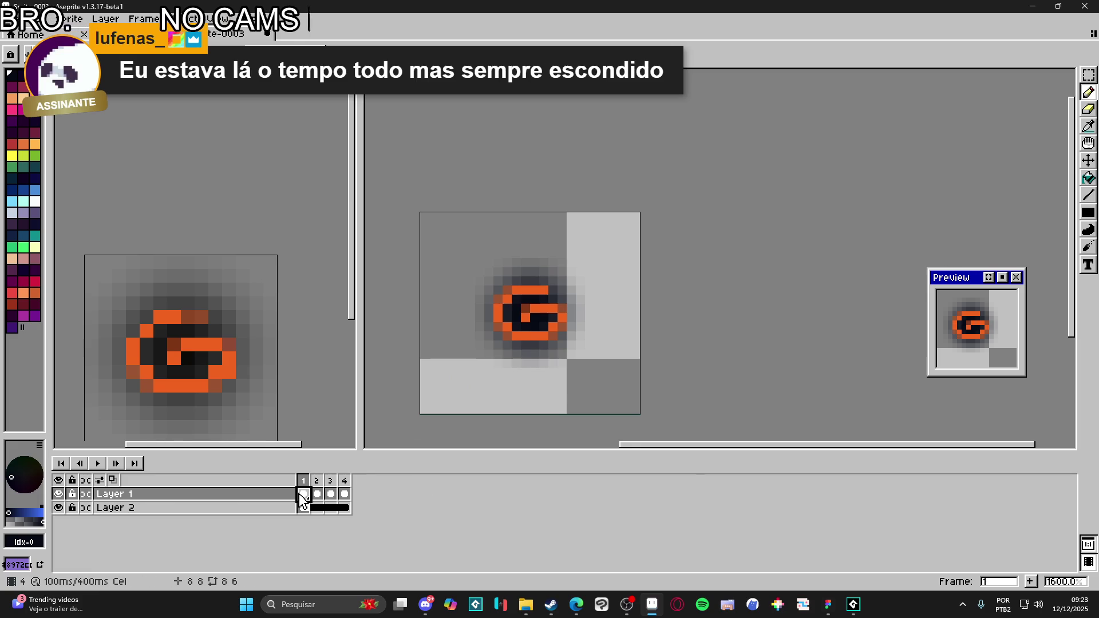
- Trim the sprite to a 12x12 canvas around the blurred G and centre it in canvas and preview
scroll(524, 335, down, 3)
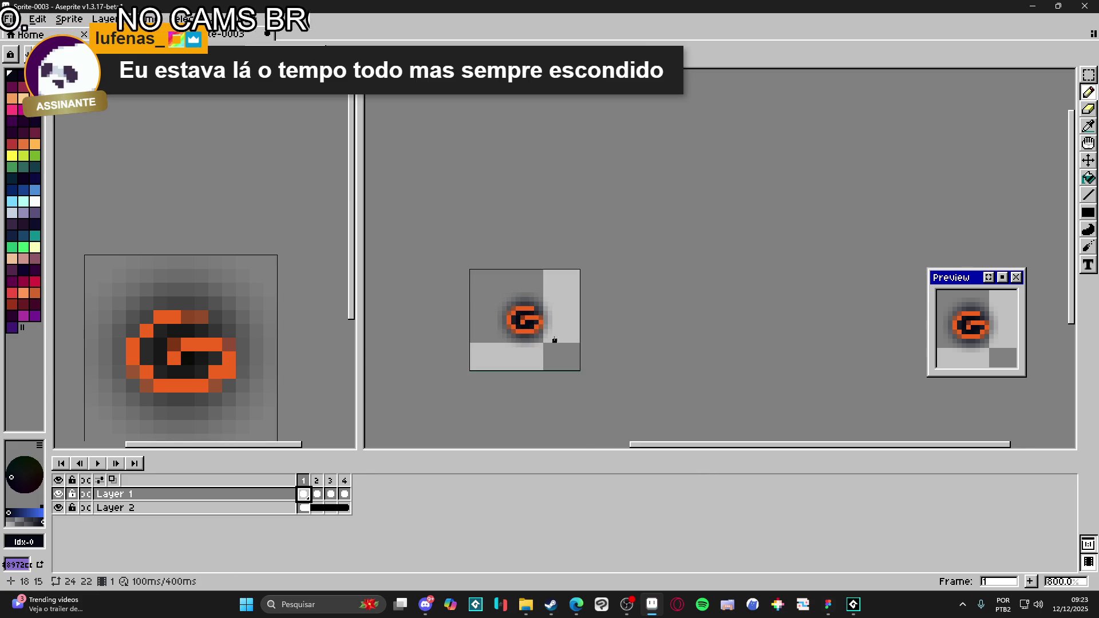
click(69, 19)
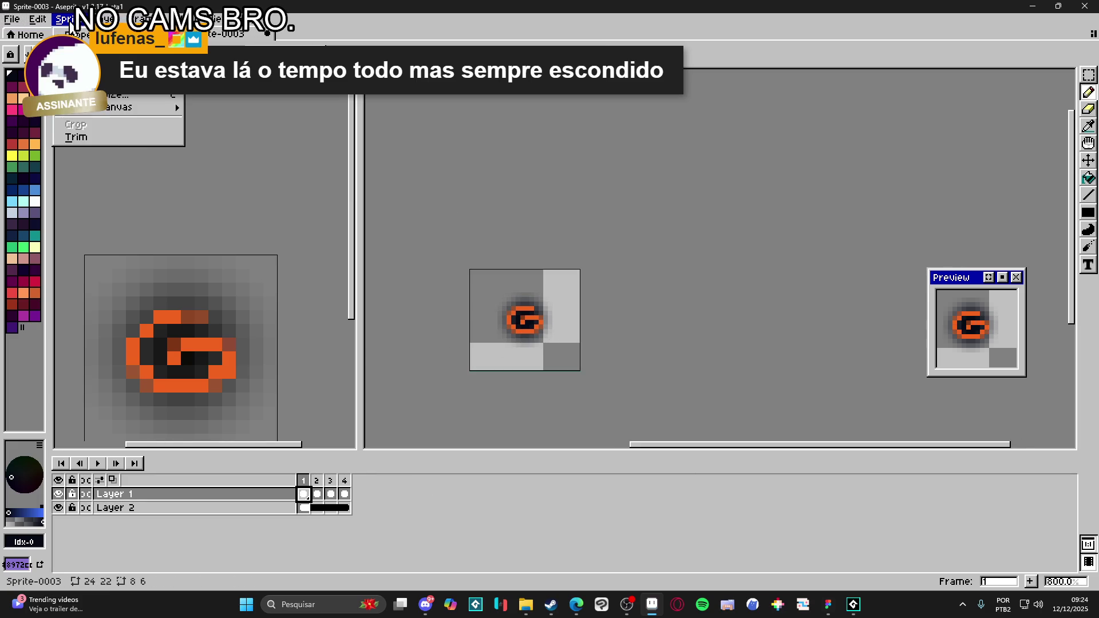
click(76, 137)
click(12, 19)
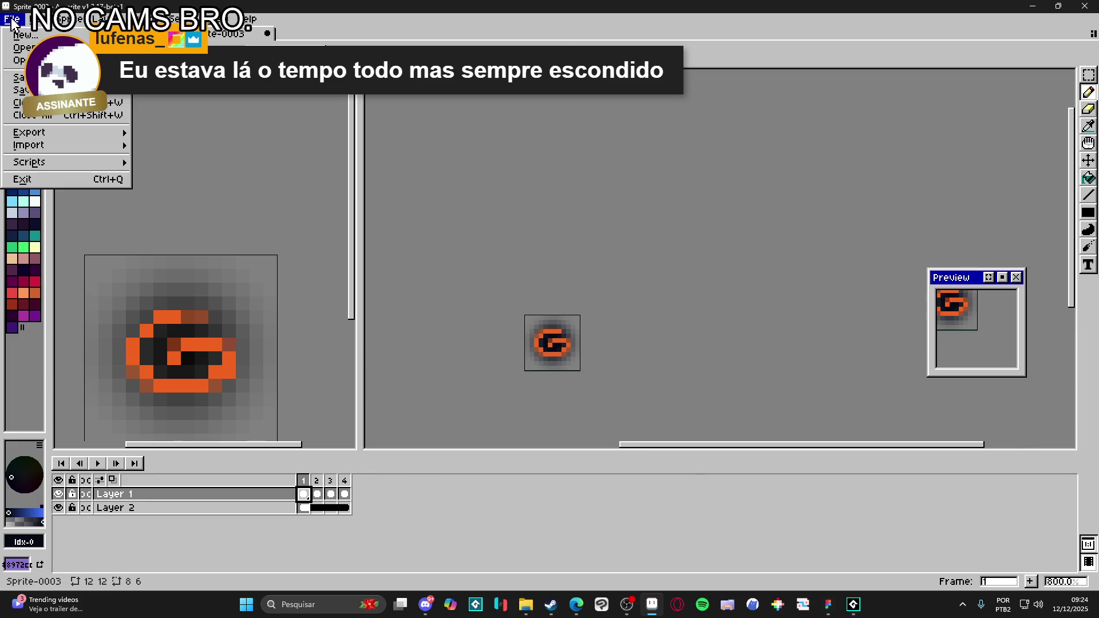
key(Escape)
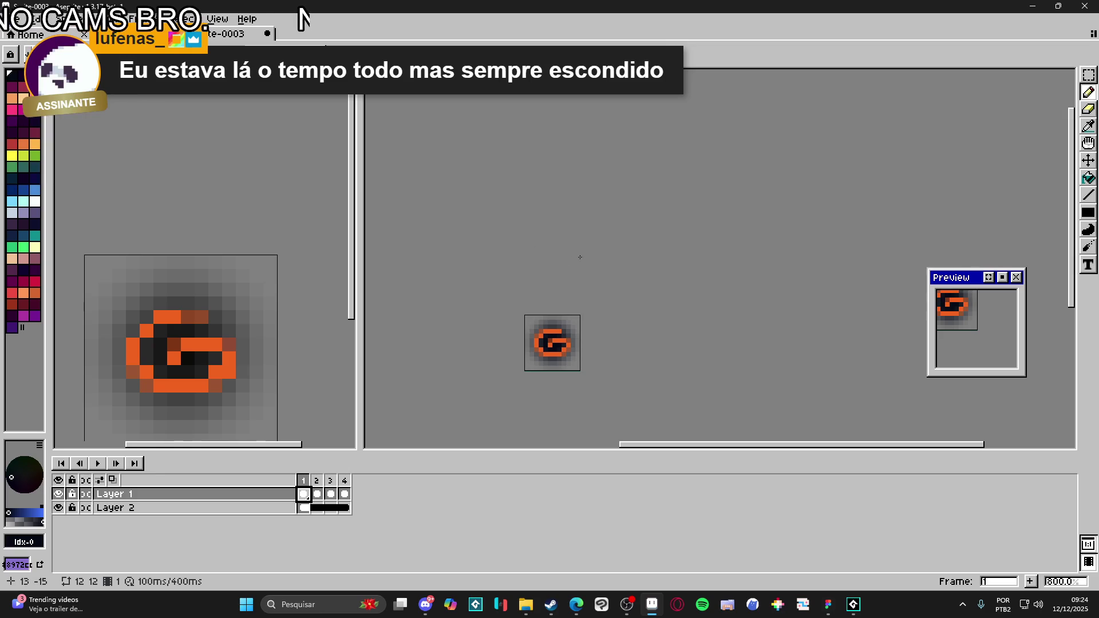
drag(575, 260, 608, 221)
scroll(602, 254, up, 2)
scroll(600, 258, up, 1)
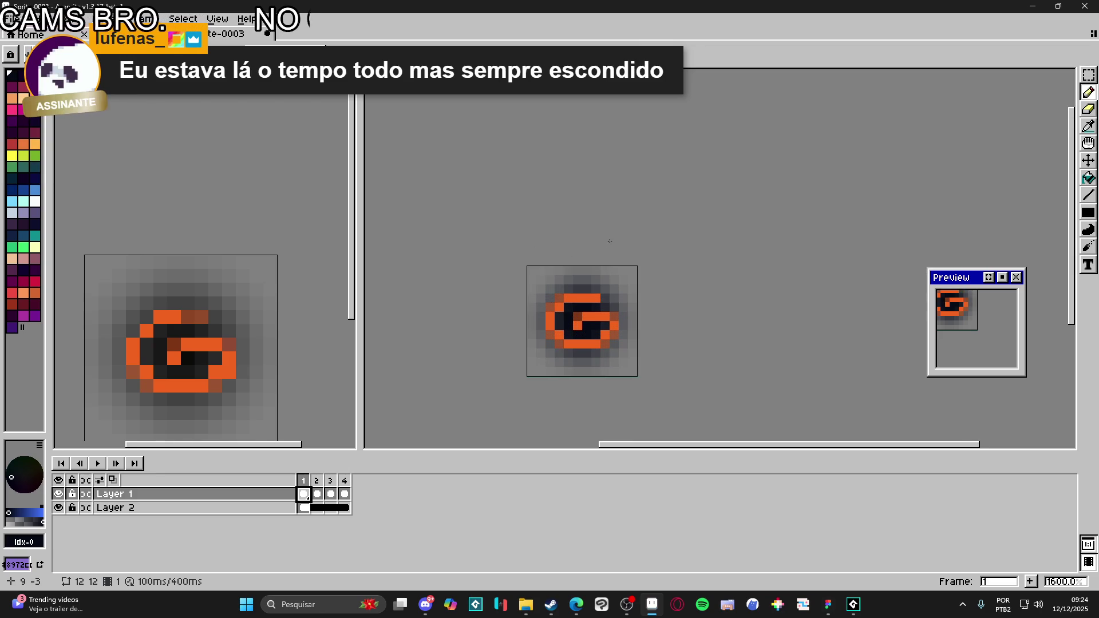
scroll(602, 229, down, 1)
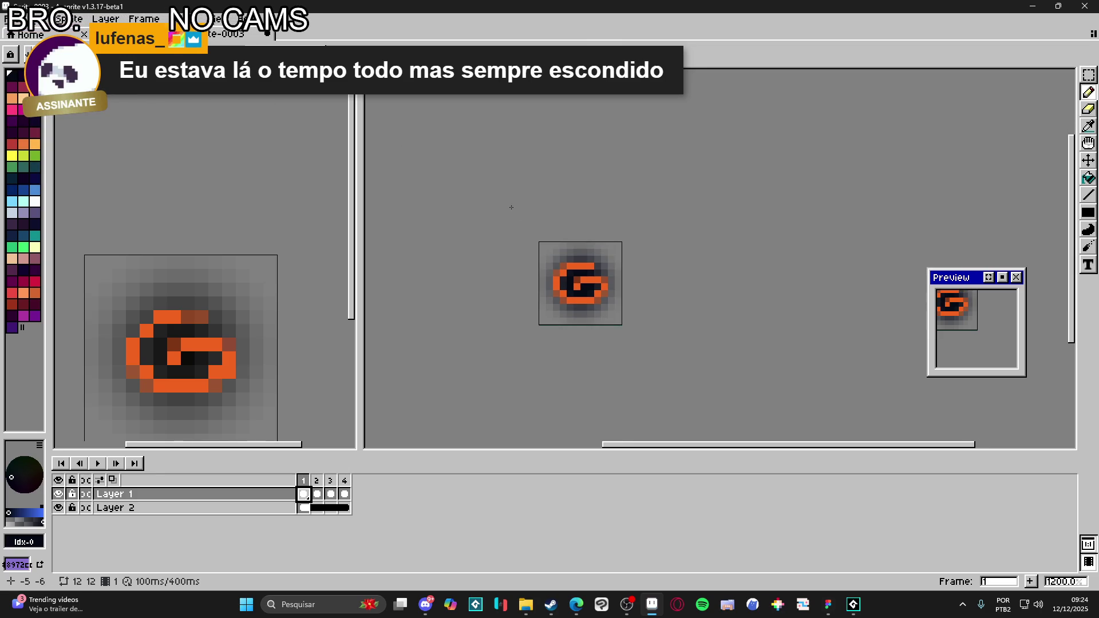
scroll(567, 261, down, 1)
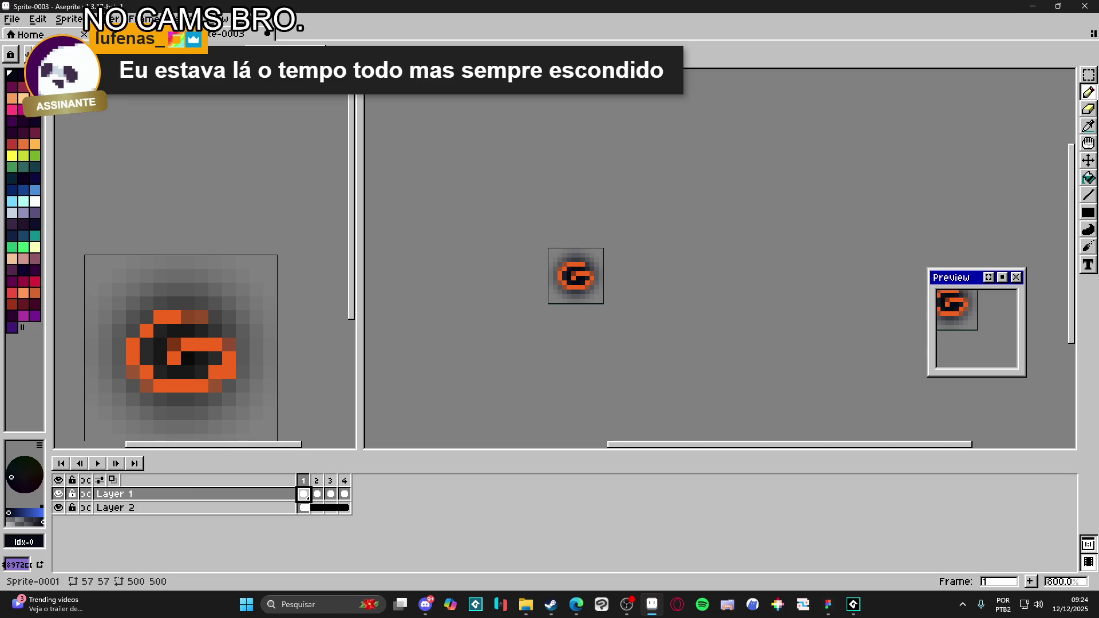
drag(964, 309, 983, 346)
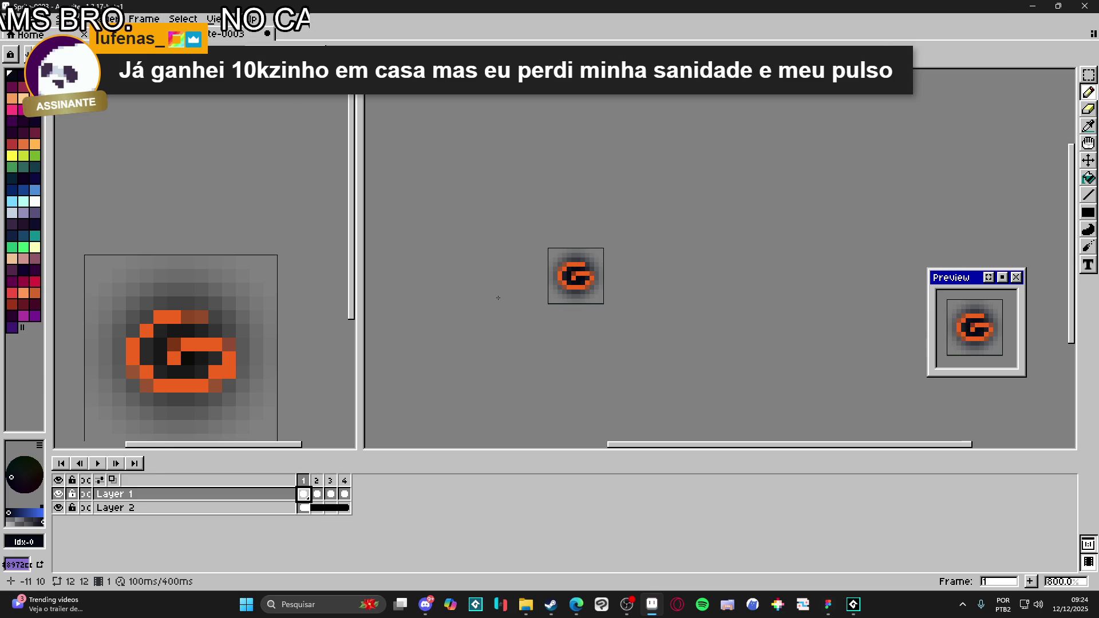
- Apply a constant frame duration to all frames, entering 7 and then 6
click(143, 19)
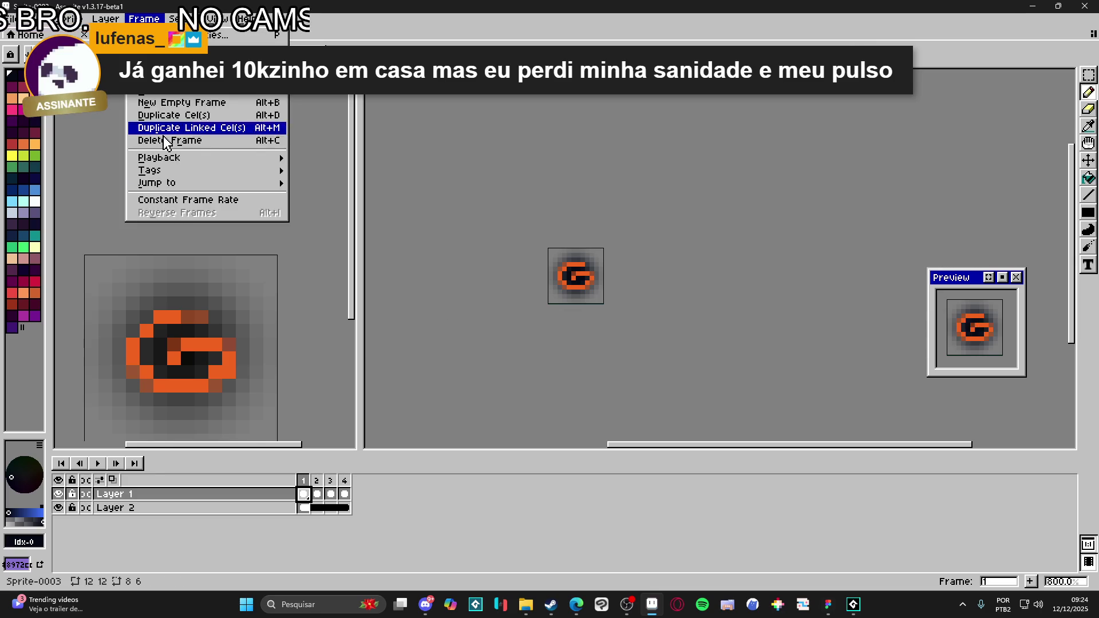
click(195, 206)
text(7)
key(Return)
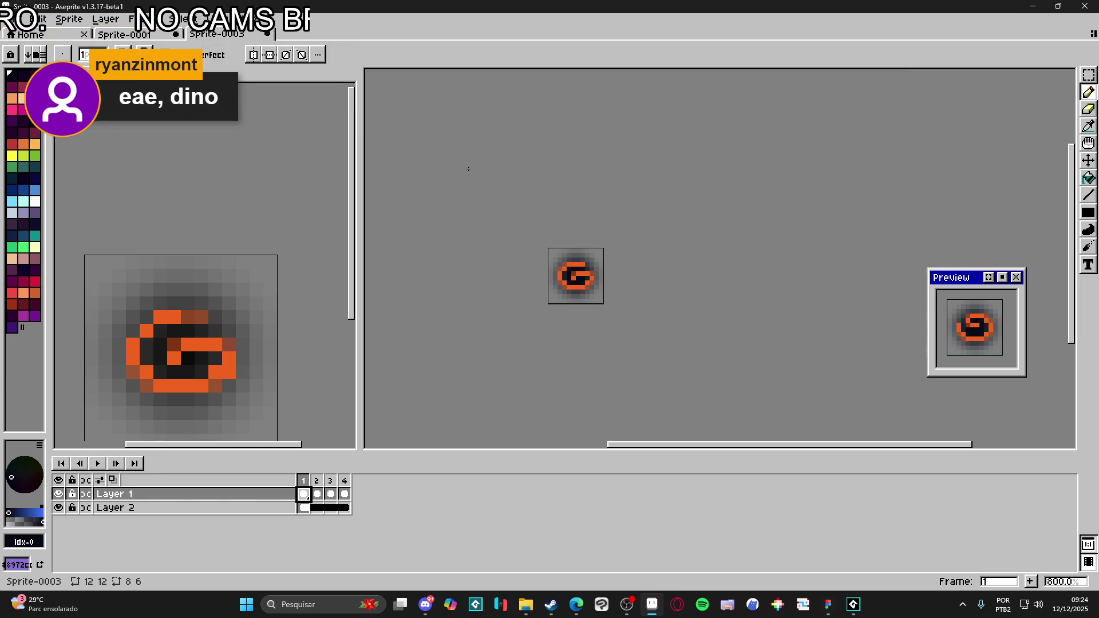
click(144, 19)
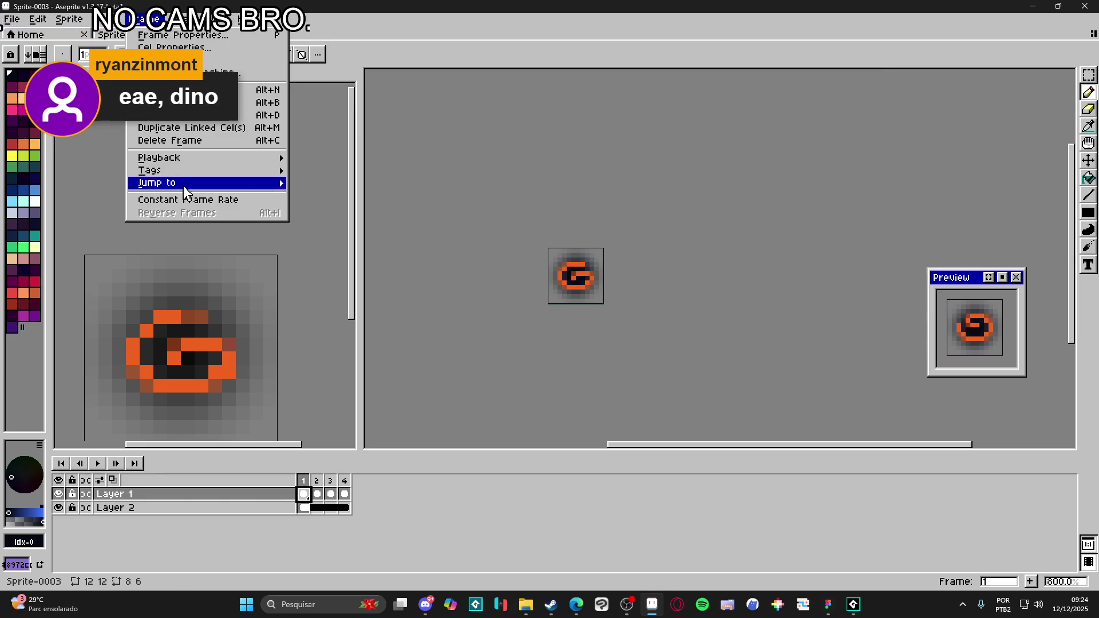
click(207, 203)
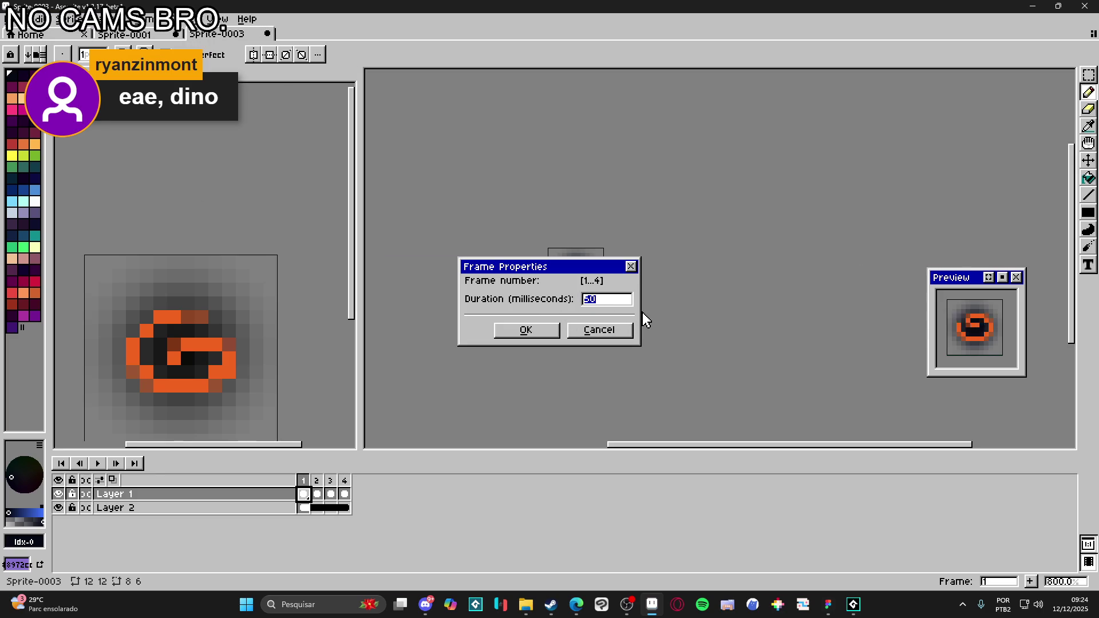
text(6)
key(Return)
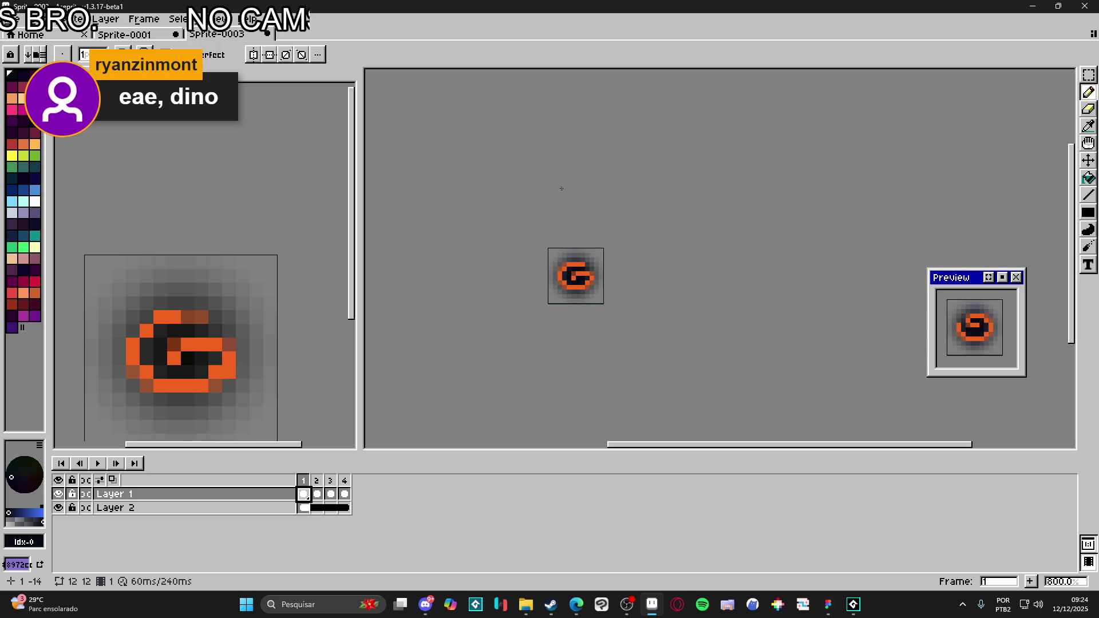
- Reopen Constant Frame Rate and set the shared frame duration to 250
click(213, 19)
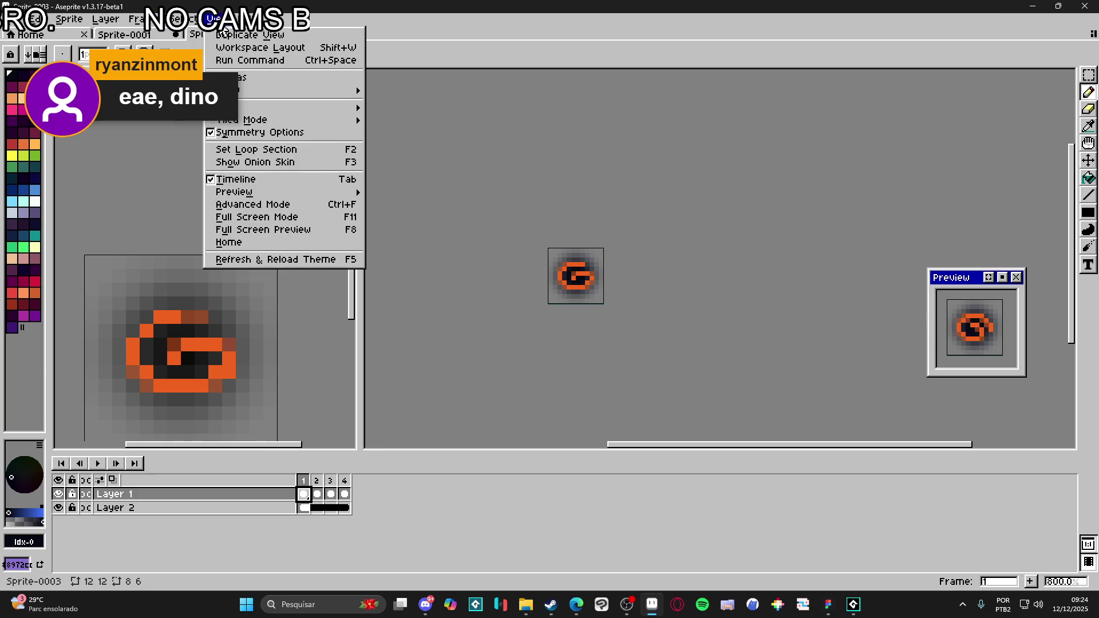
mouse_move(162, 31)
click(231, 204)
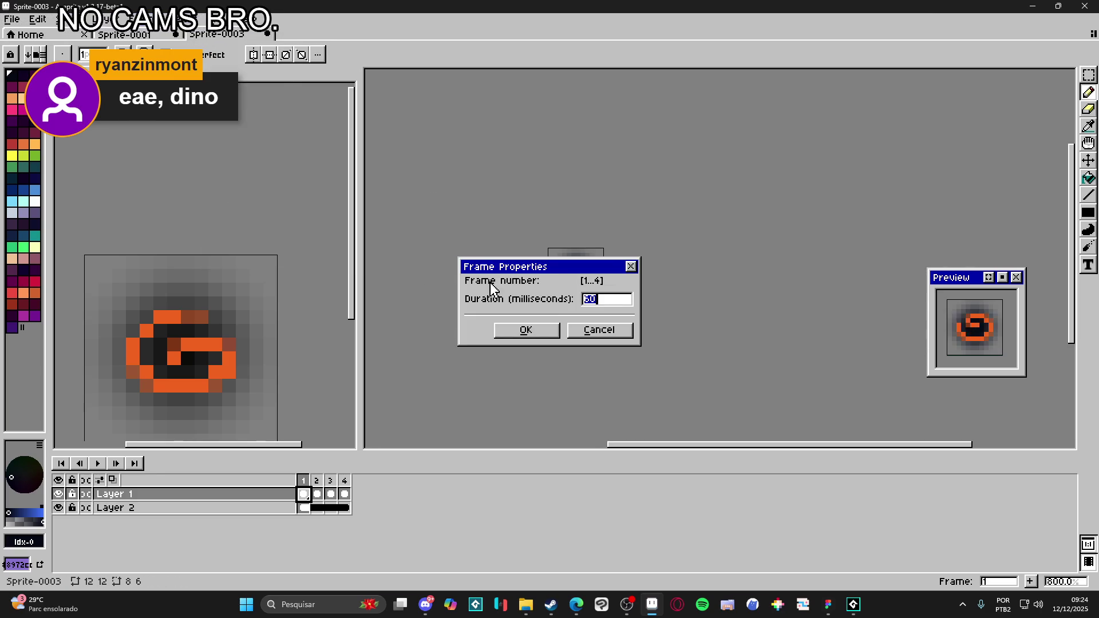
key(Return)
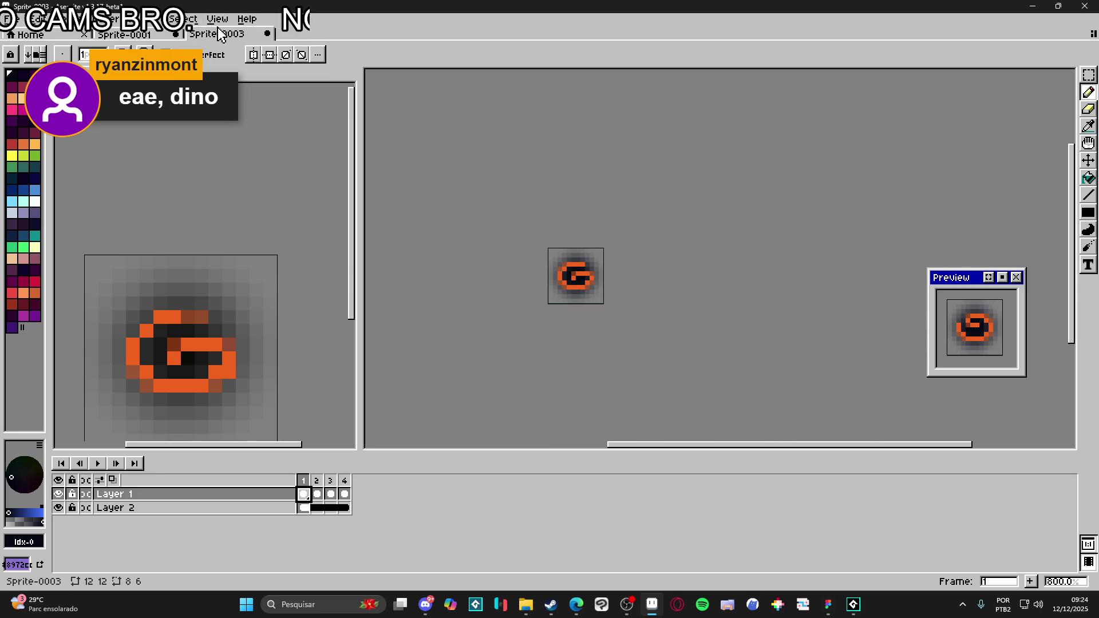
click(146, 18)
click(205, 202)
text(250)
key(Return)
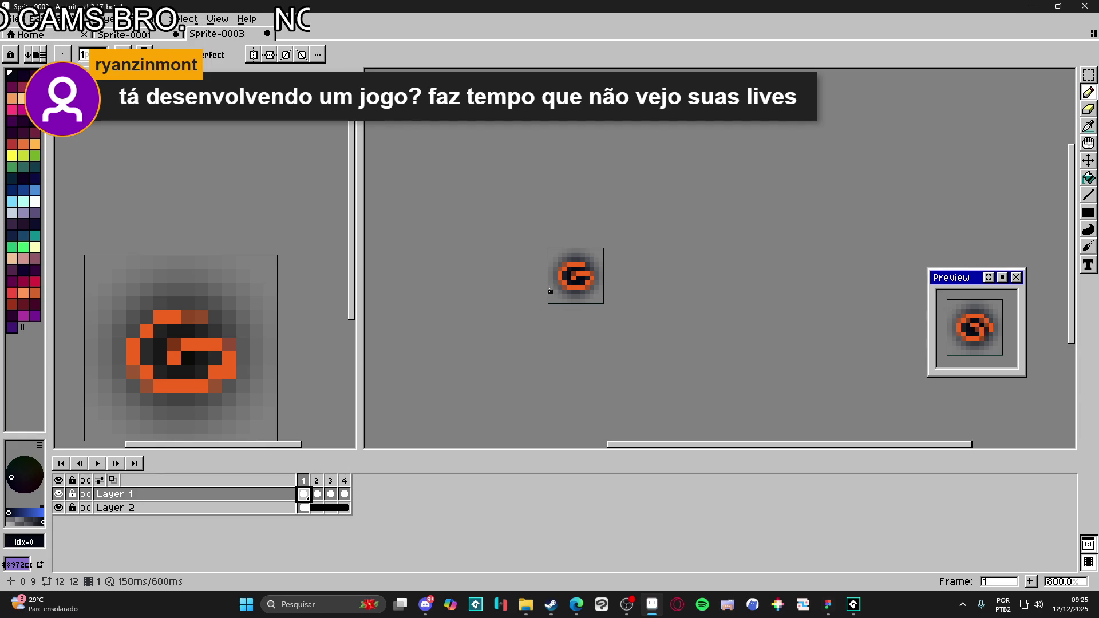
click(124, 35)
- Return to Sprite-0003 and try Save As and sprite sheet export, cancelling both
click(217, 34)
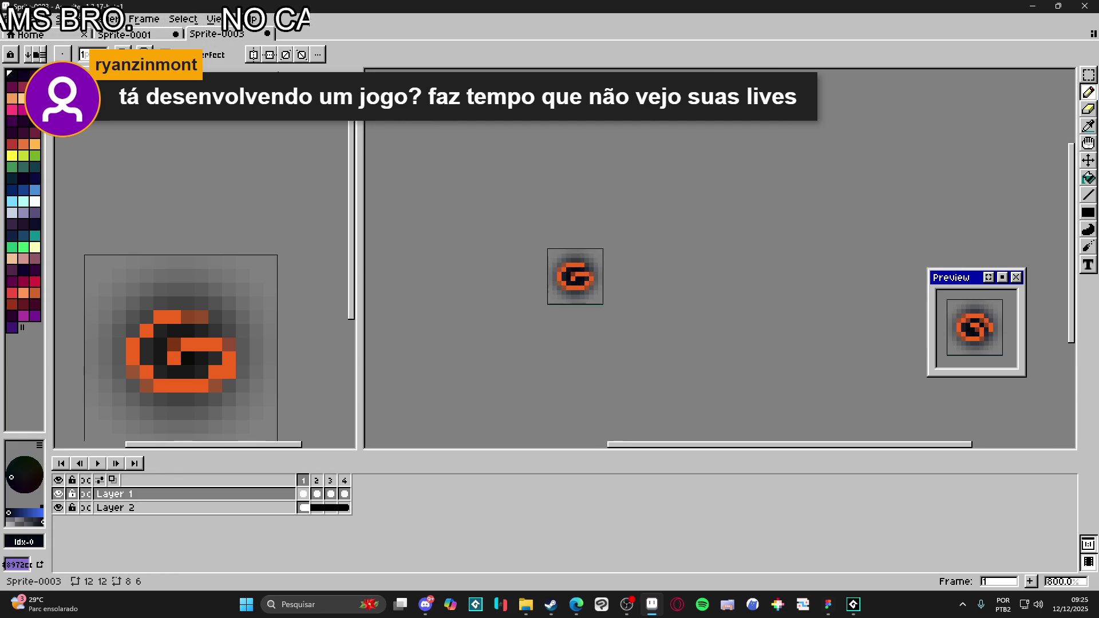
click(19, 20)
click(23, 90)
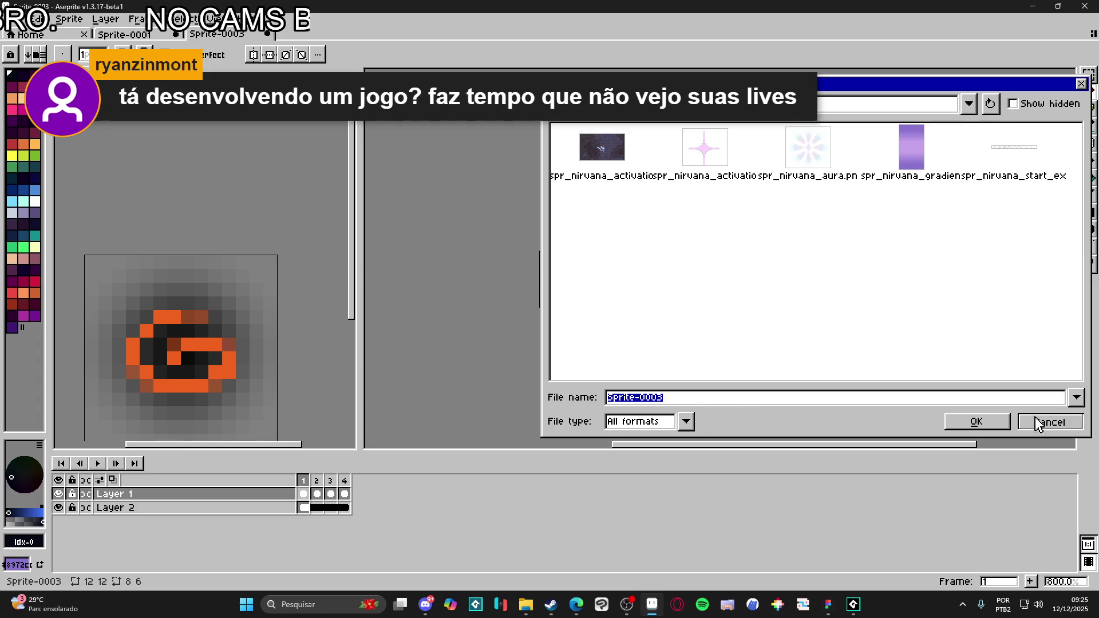
click(1051, 423)
key(ctrl+e)
click(377, 408)
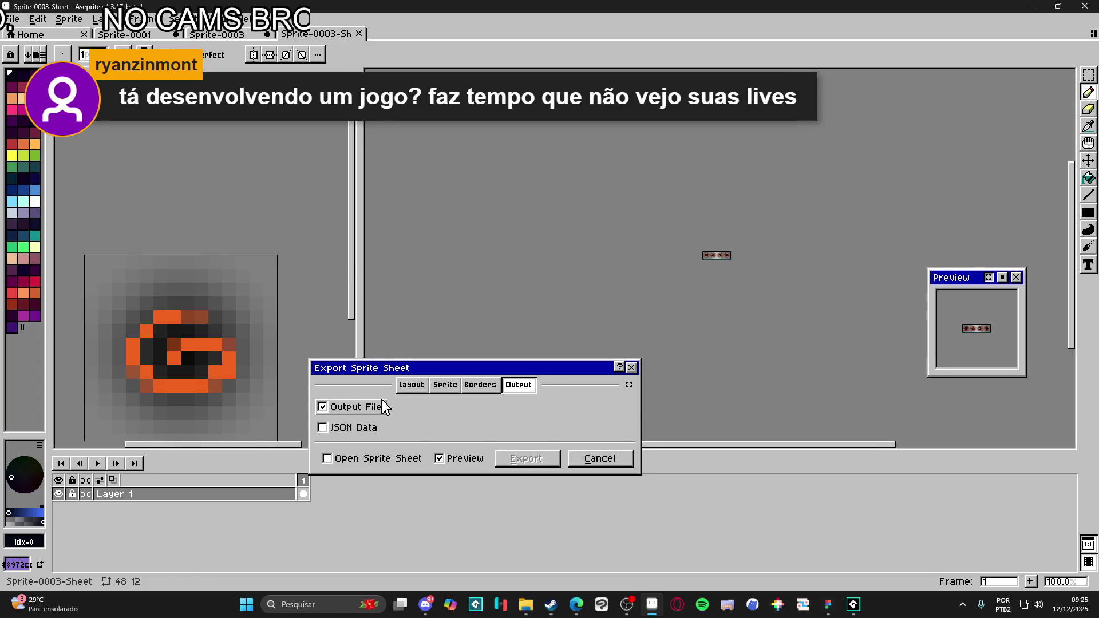
click(598, 459)
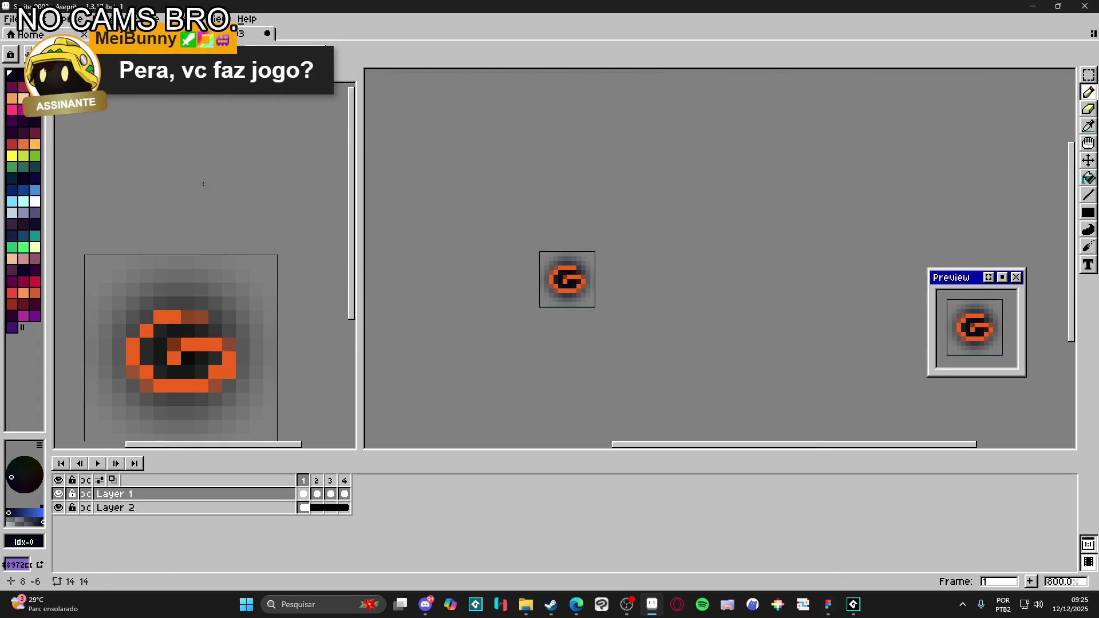
- Switch to Sprite-0001, check the battle_icons folder, then bring up the Spiritalis mockup in Figma
click(125, 35)
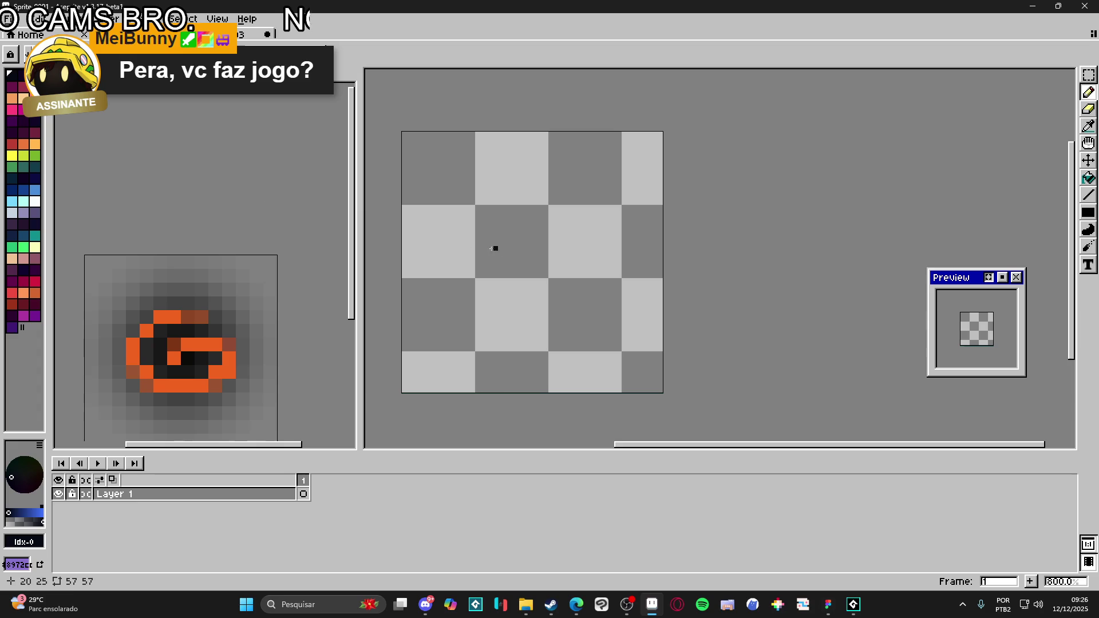
click(526, 605)
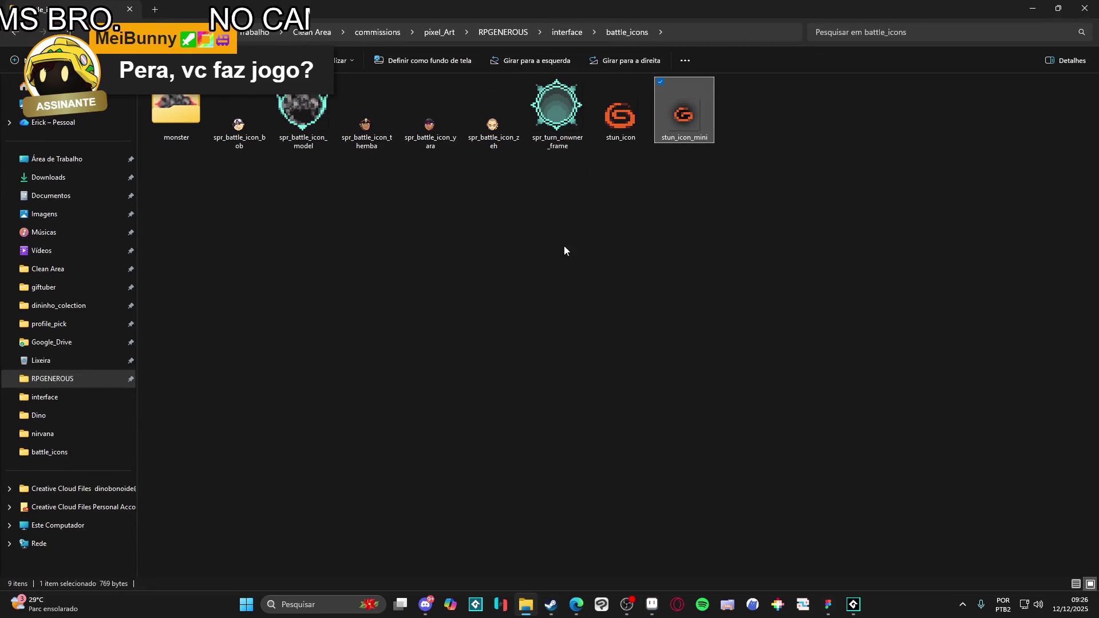
click(534, 255)
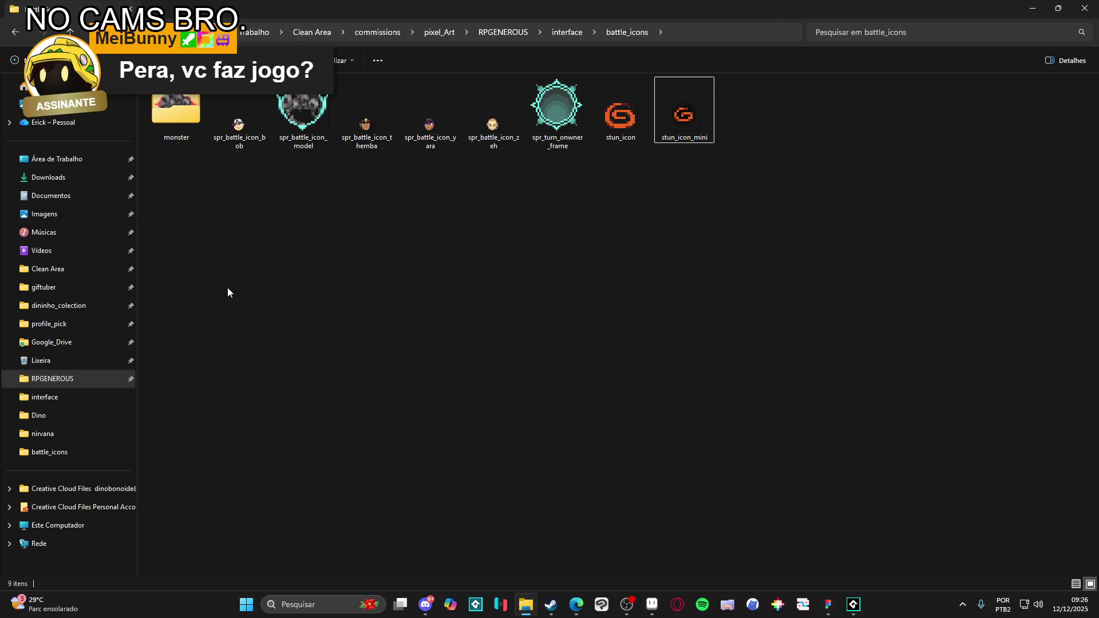
click(824, 611)
key(Escape)
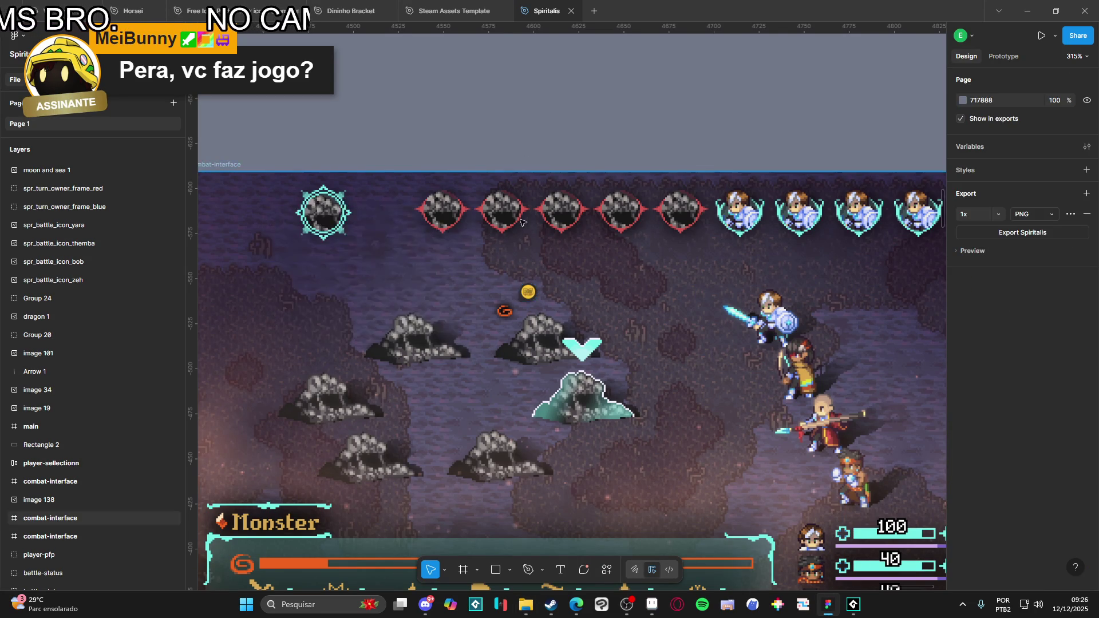
- Scroll through Figma's combat-interface frames to review the battle-queue icons
scroll(493, 224, down, 3)
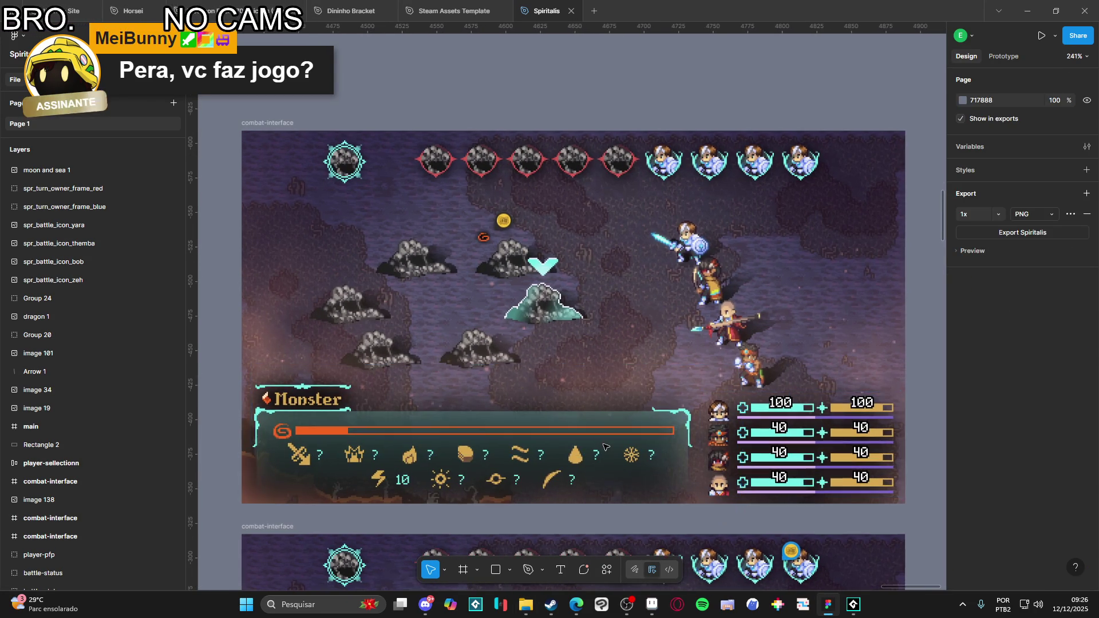
scroll(694, 429, down, 1)
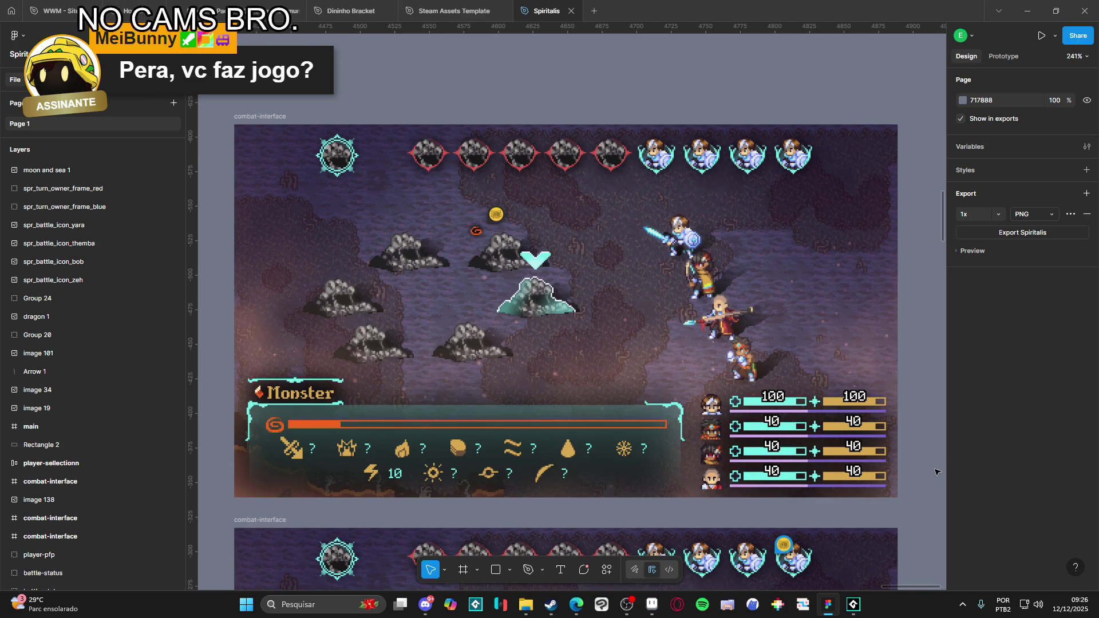
scroll(916, 344, down, 6)
scroll(909, 315, down, 3)
scroll(830, 312, up, 4)
scroll(796, 308, up, 5)
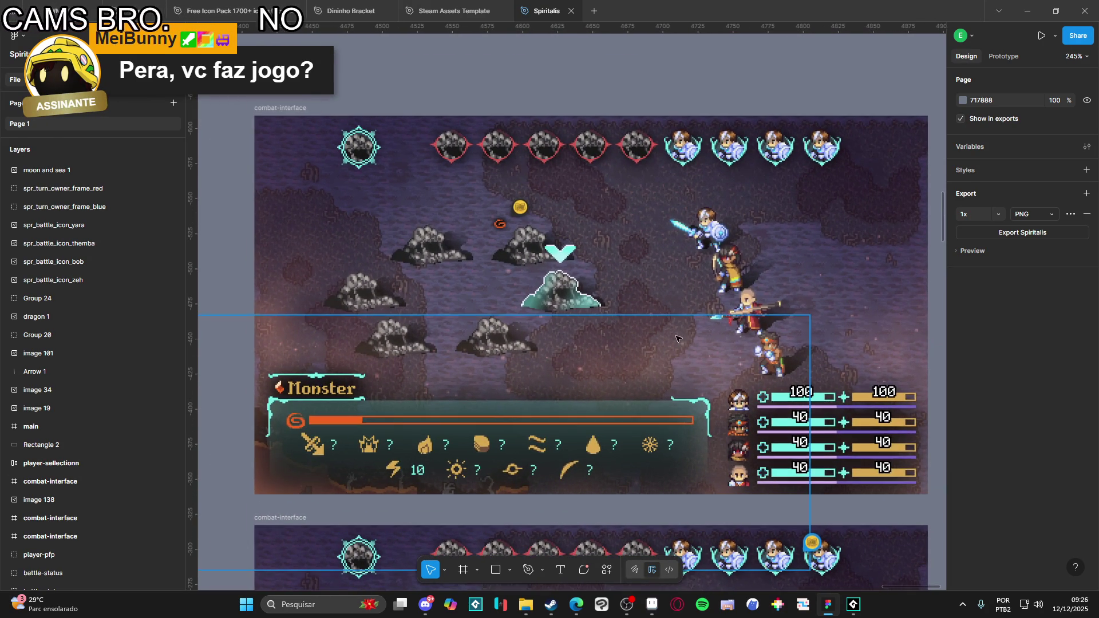
- Switch back to the sprite editor, then go from battle_icons up to the interface folder
click(652, 604)
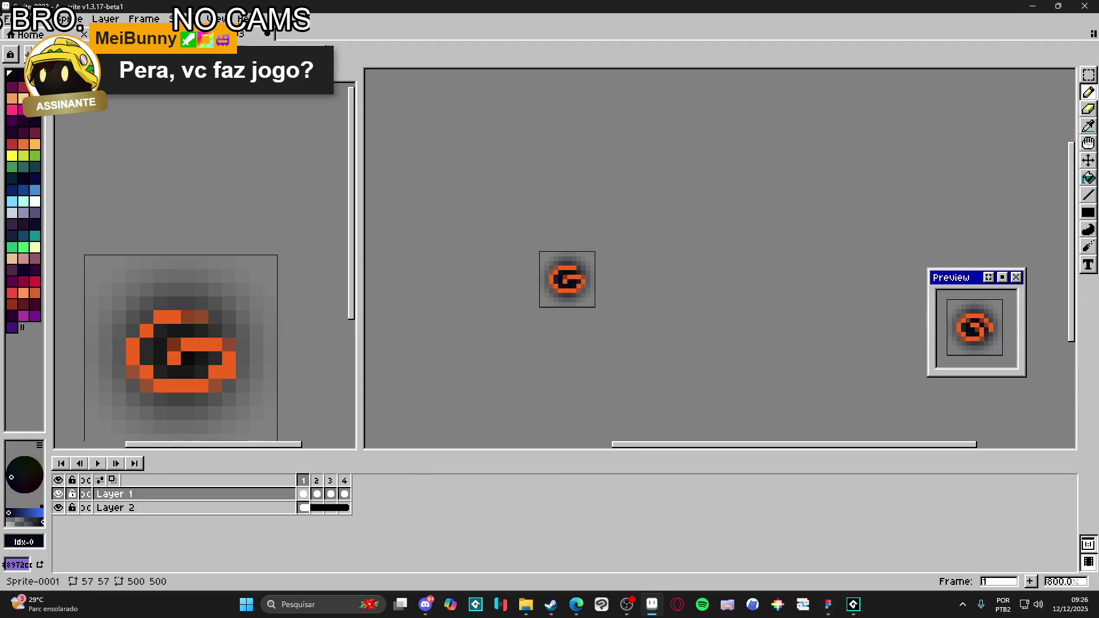
click(526, 605)
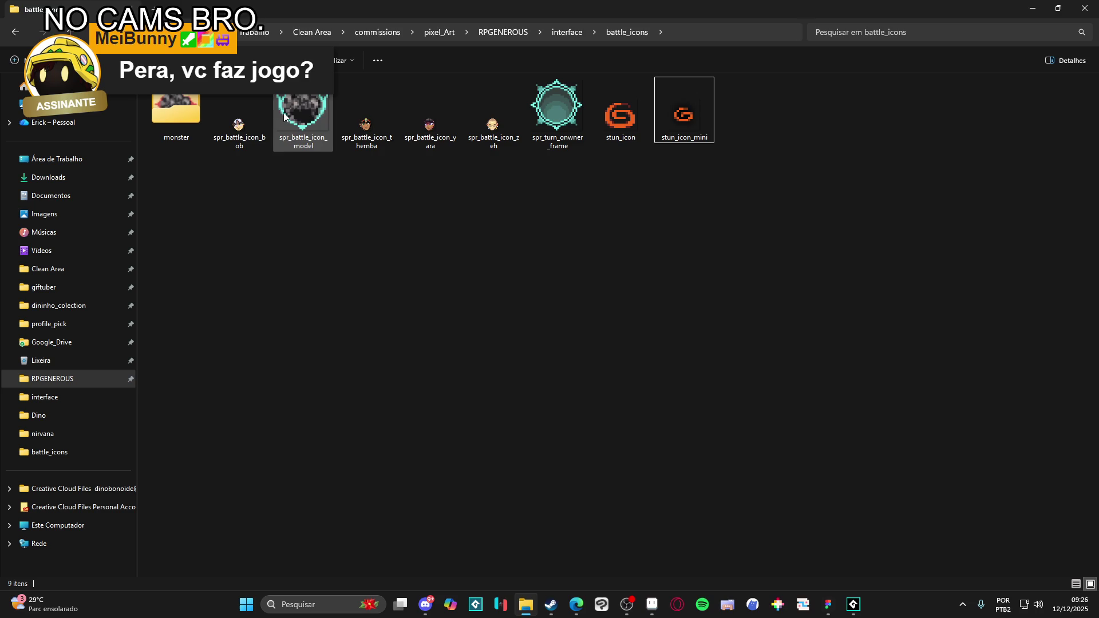
click(567, 32)
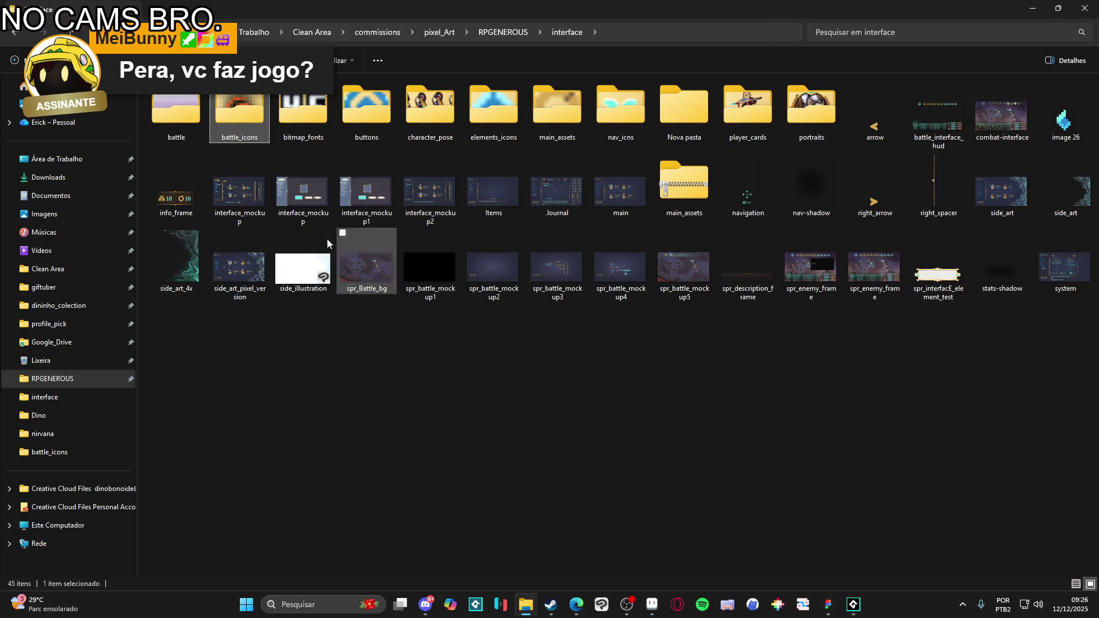
- Open interface_mockup and browse from frame 1 to the frame 9 battle scene
double_click(230, 222)
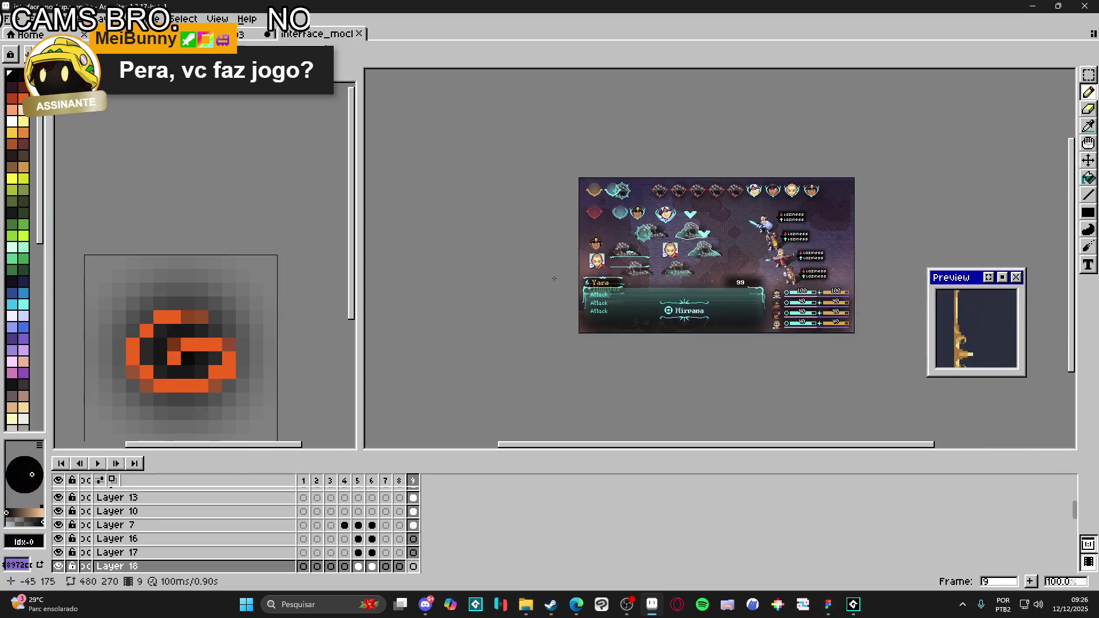
scroll(543, 410, up, 4)
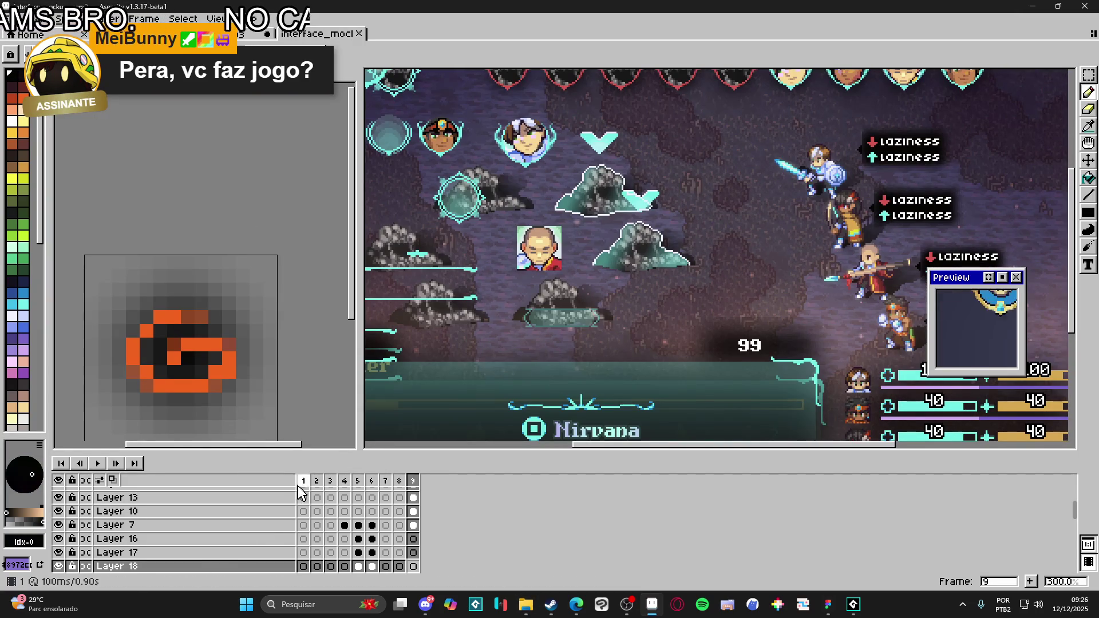
click(303, 481)
key(g)
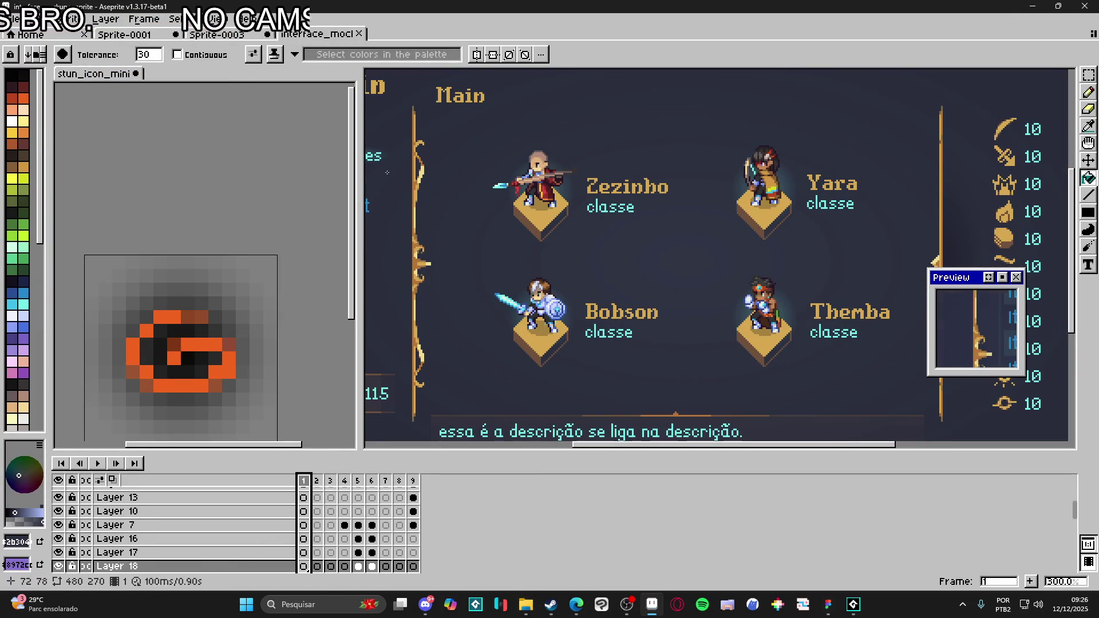
click(359, 481)
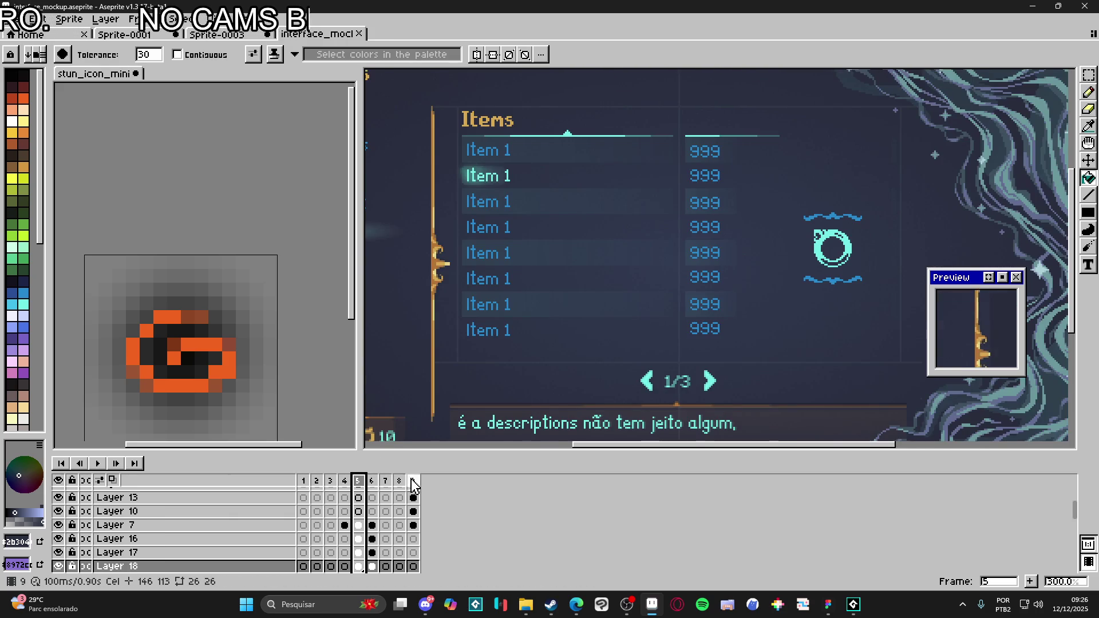
click(413, 480)
- Sample the dark purple battle-background colour #5c5468 with the Eyedropper
key(i)
click(584, 280)
key(g)
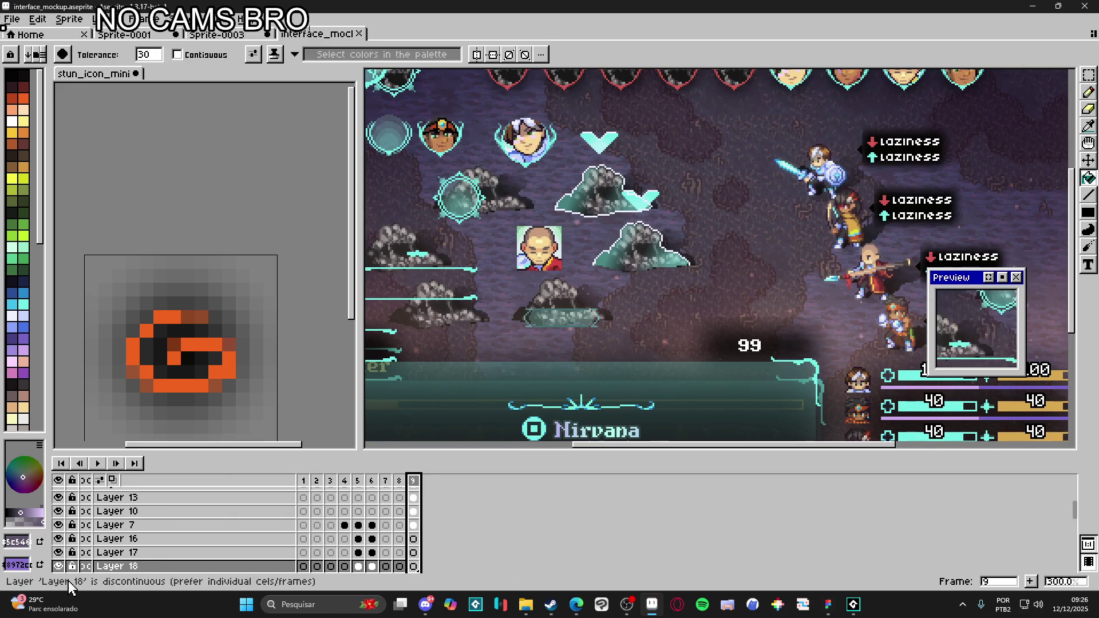
click(17, 539)
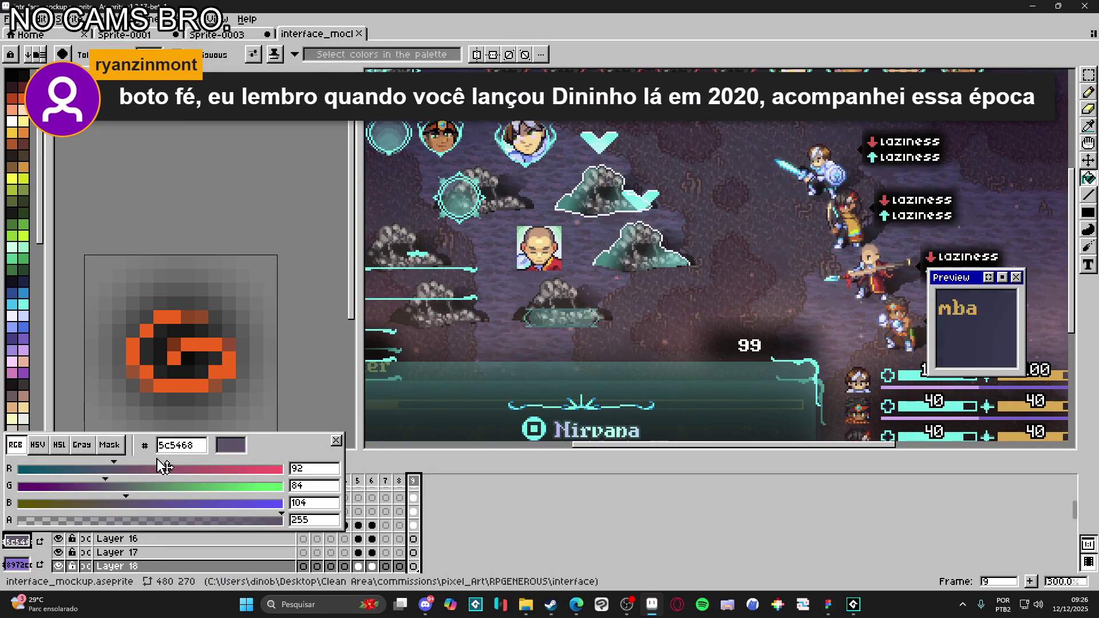
click(177, 448)
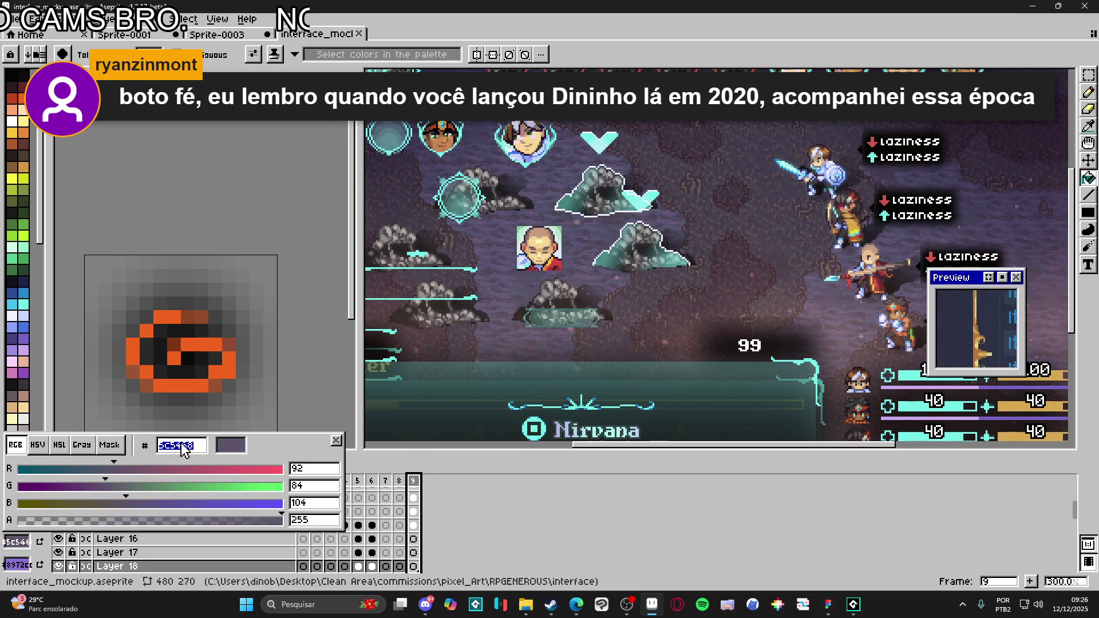
- Cycle through the Sprite-0003, Sprite-0001 and interface_mockup documents
click(230, 36)
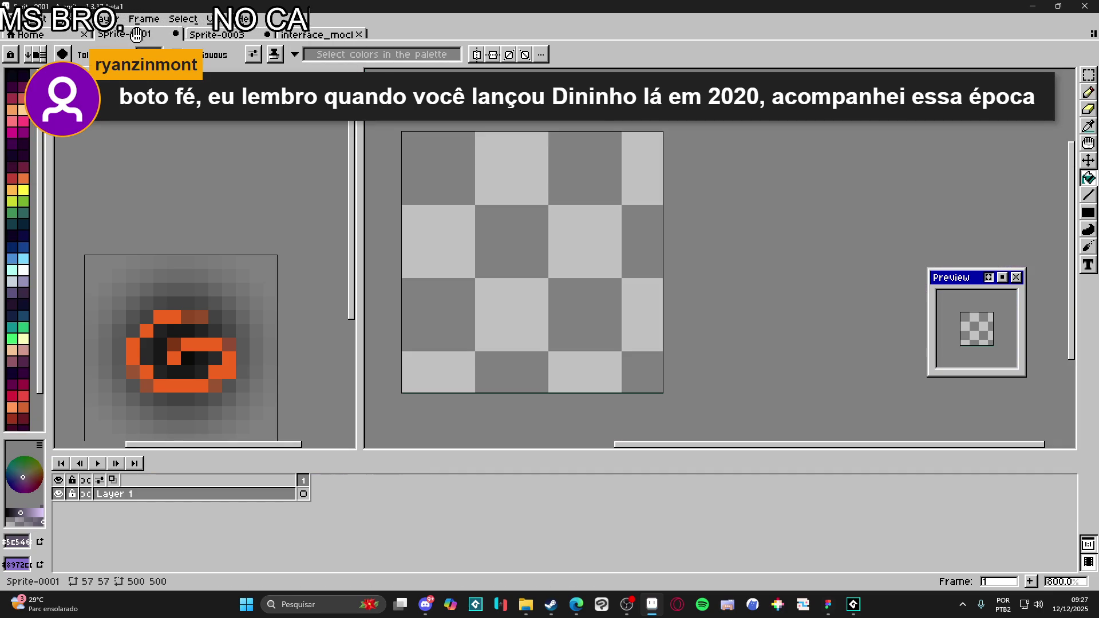
click(331, 36)
click(124, 35)
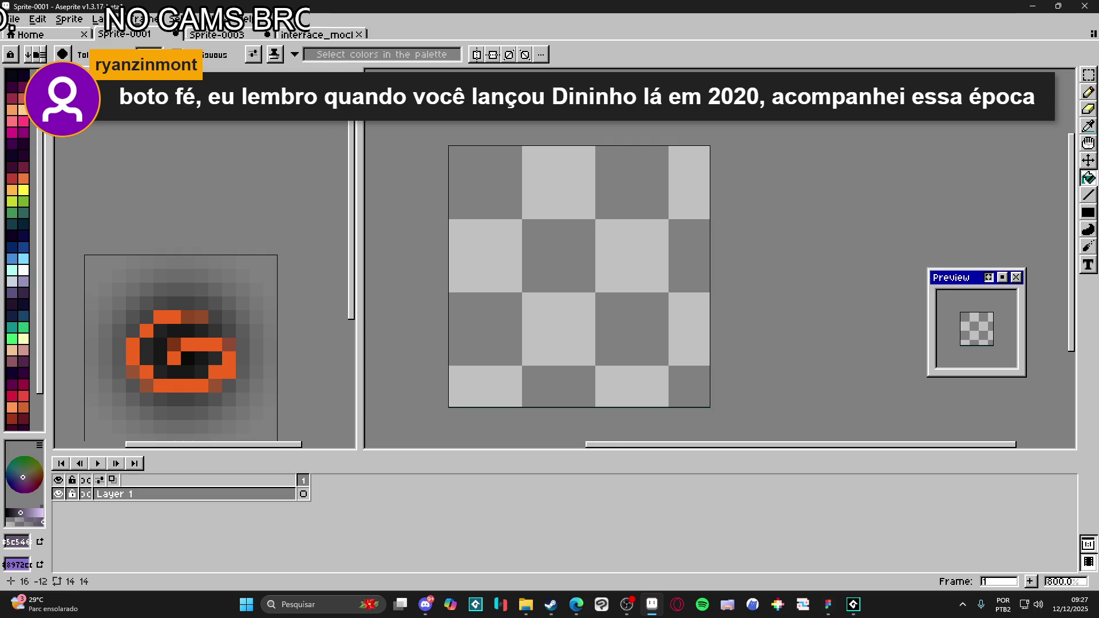
click(229, 35)
click(318, 35)
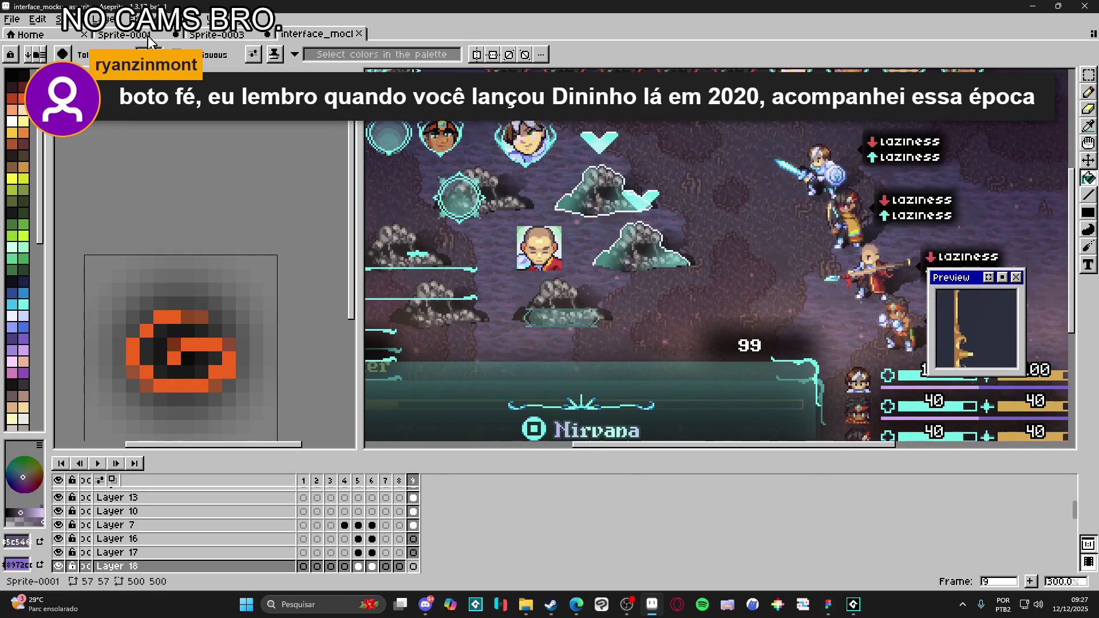
- Shift the mockup view, pause its animated preview, and compare it with the stun sprite
scroll(567, 196, down, 2)
drag(571, 198, 590, 220)
scroll(590, 220, up, 1)
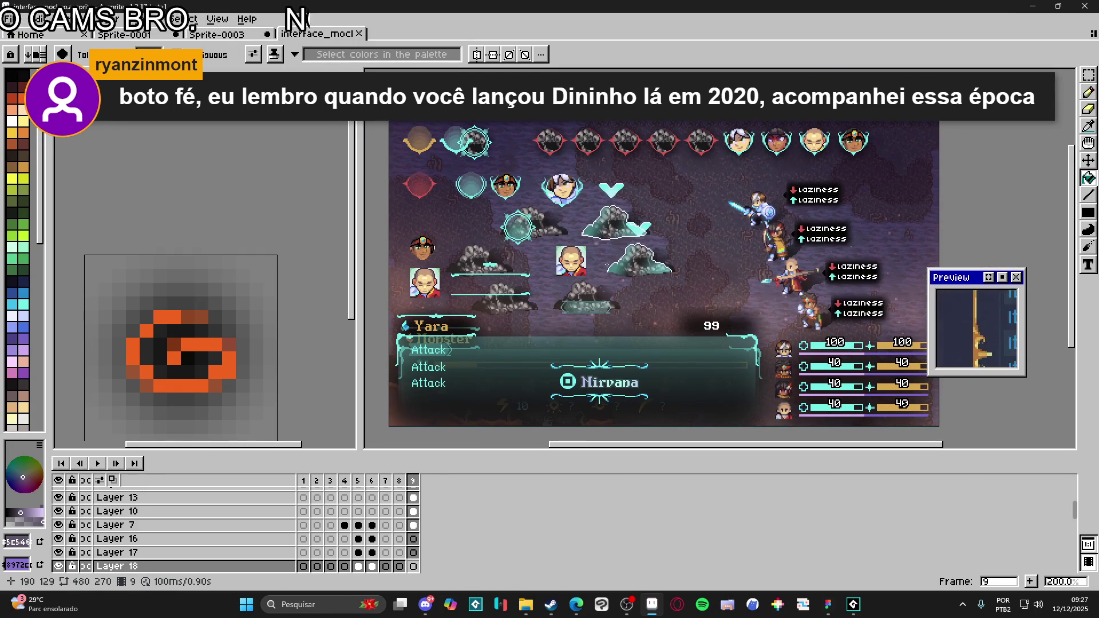
click(217, 35)
click(318, 34)
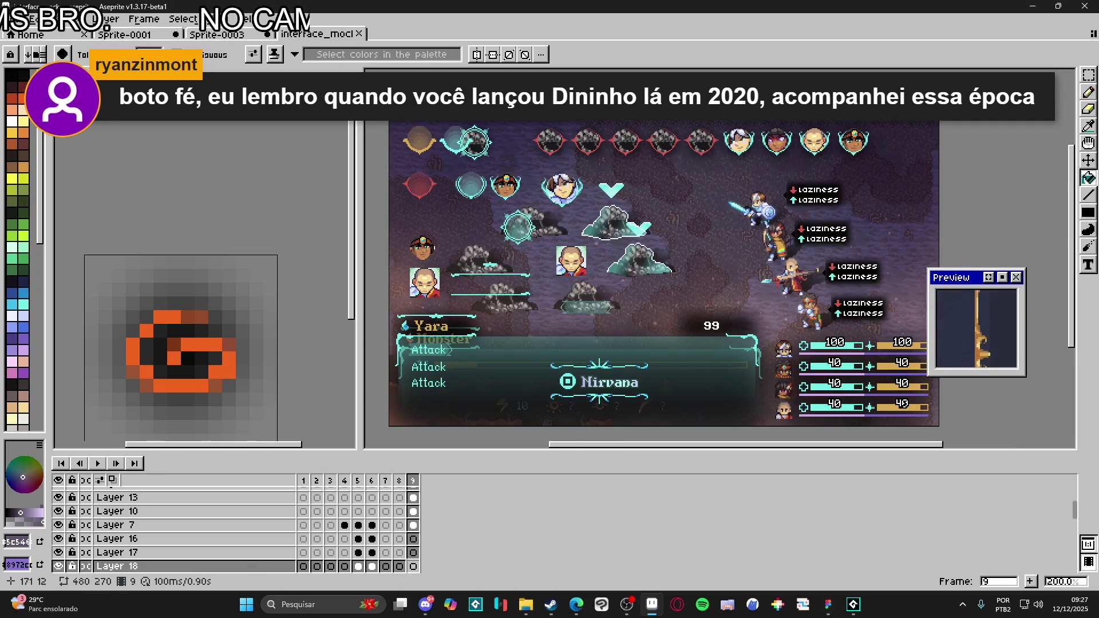
click(1002, 277)
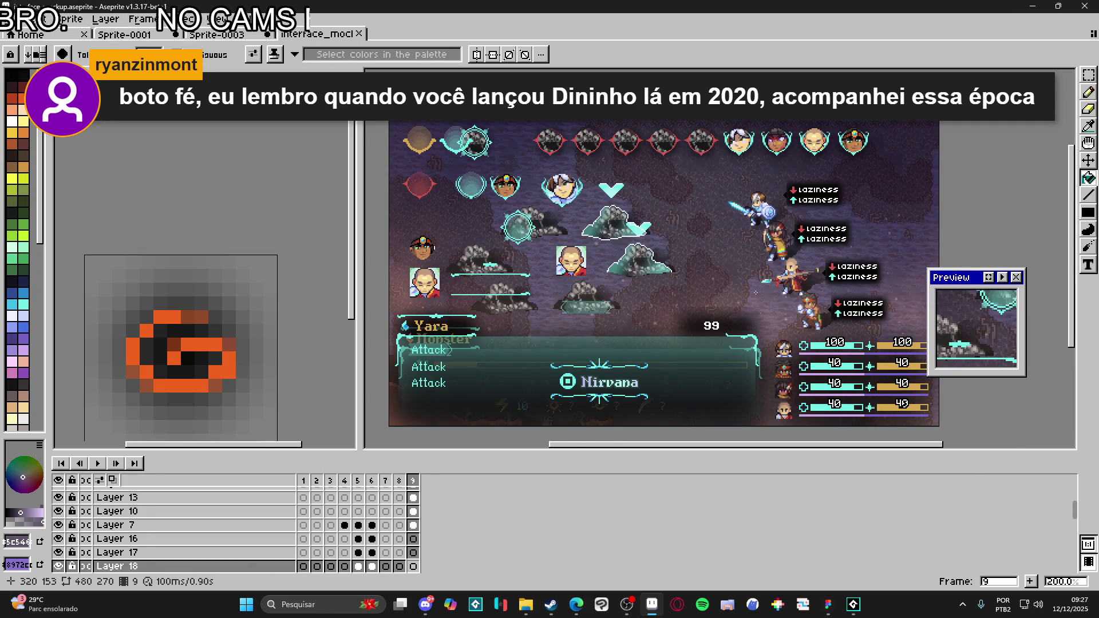
click(218, 35)
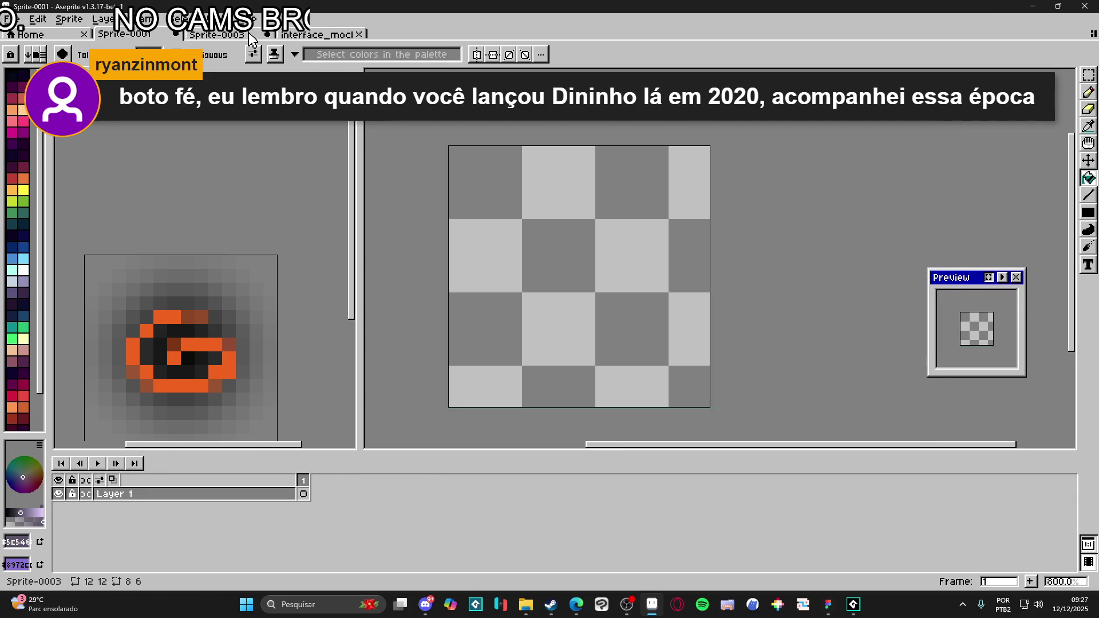
click(317, 36)
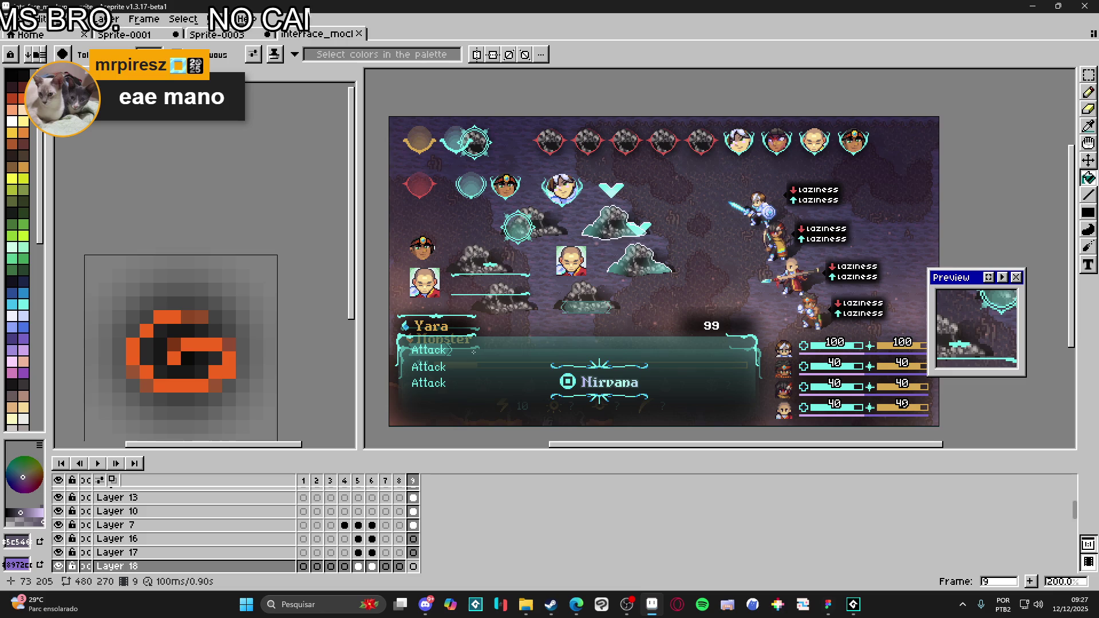
- Step back through mockup frames 8 to 1, return to frame 9, then go to the stun sprite
click(400, 481)
click(385, 481)
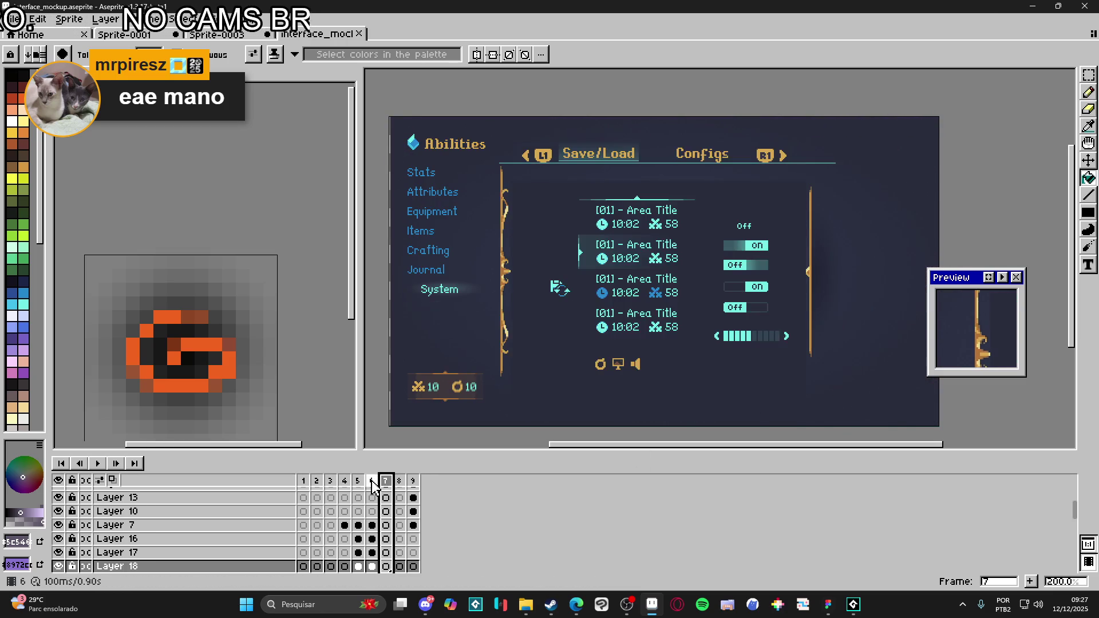
click(372, 481)
click(358, 481)
click(345, 481)
click(332, 482)
click(317, 481)
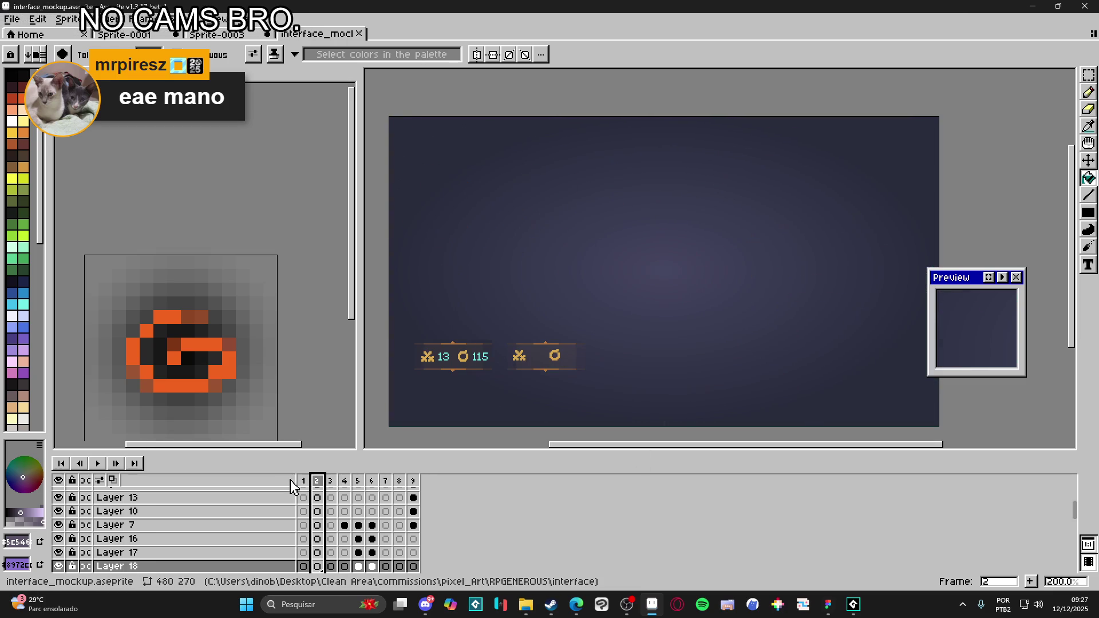
click(303, 481)
click(413, 481)
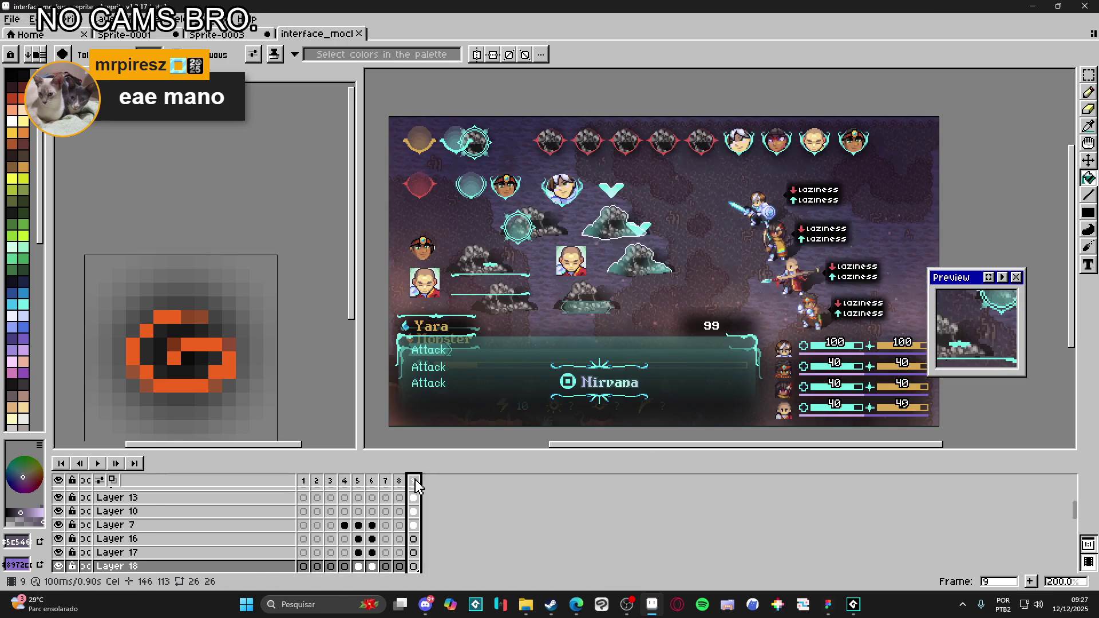
click(229, 35)
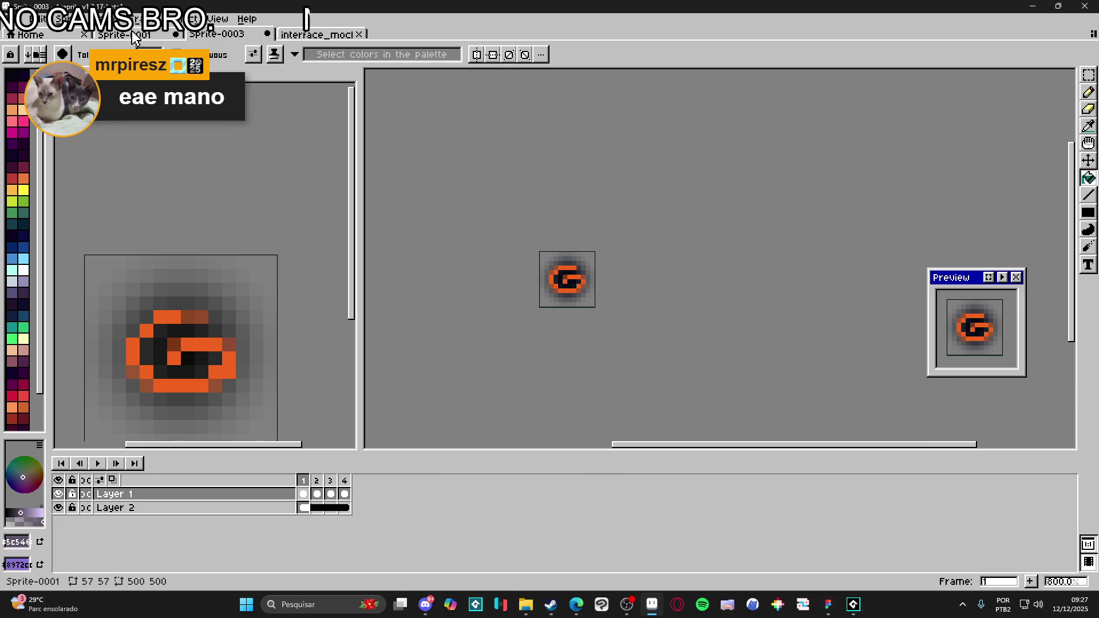
- Add Layer 3 beneath Layer 2, fill it purple, and link its cels across all frames
click(125, 34)
click(214, 35)
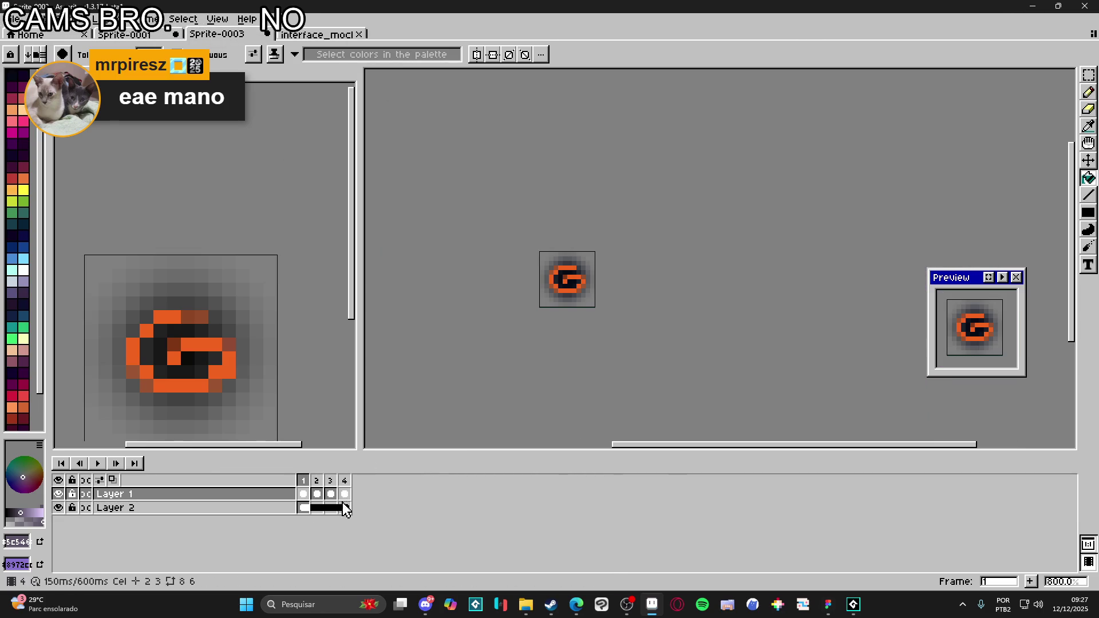
click(303, 508)
key(shift+n)
mouse_move(292, 510)
mouse_down()
mouse_move(282, 517)
mouse_move(290, 544)
mouse_move(345, 523)
mouse_up()
click(546, 260)
right_click(345, 523)
click(378, 551)
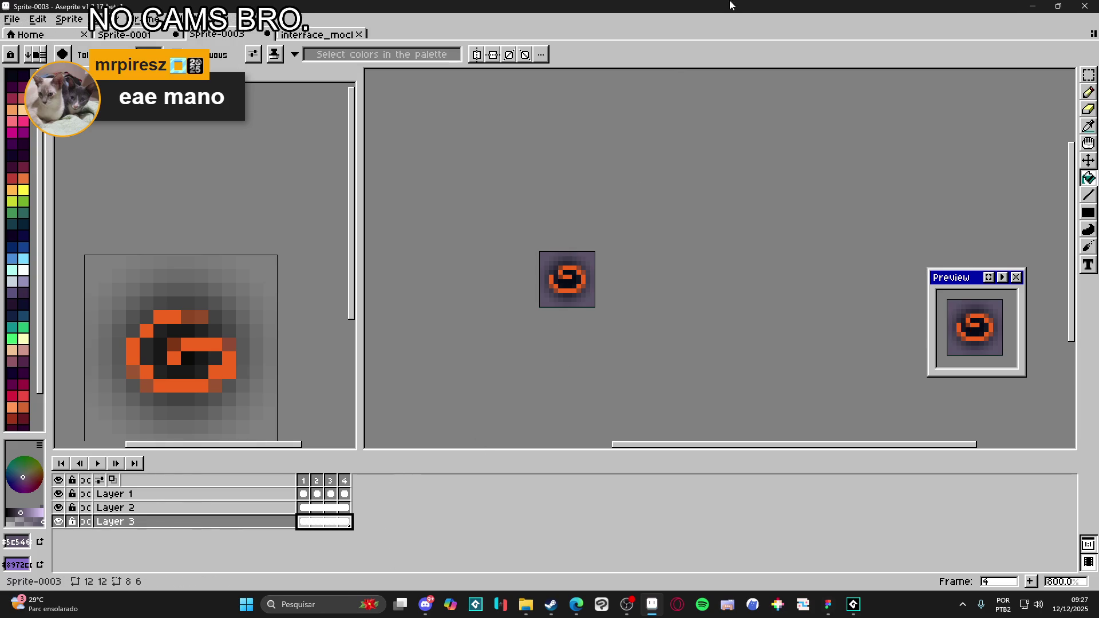
- Set up a file export of Sprite-0003.gif with resize at 400%
key(ctrl+e)
click(594, 460)
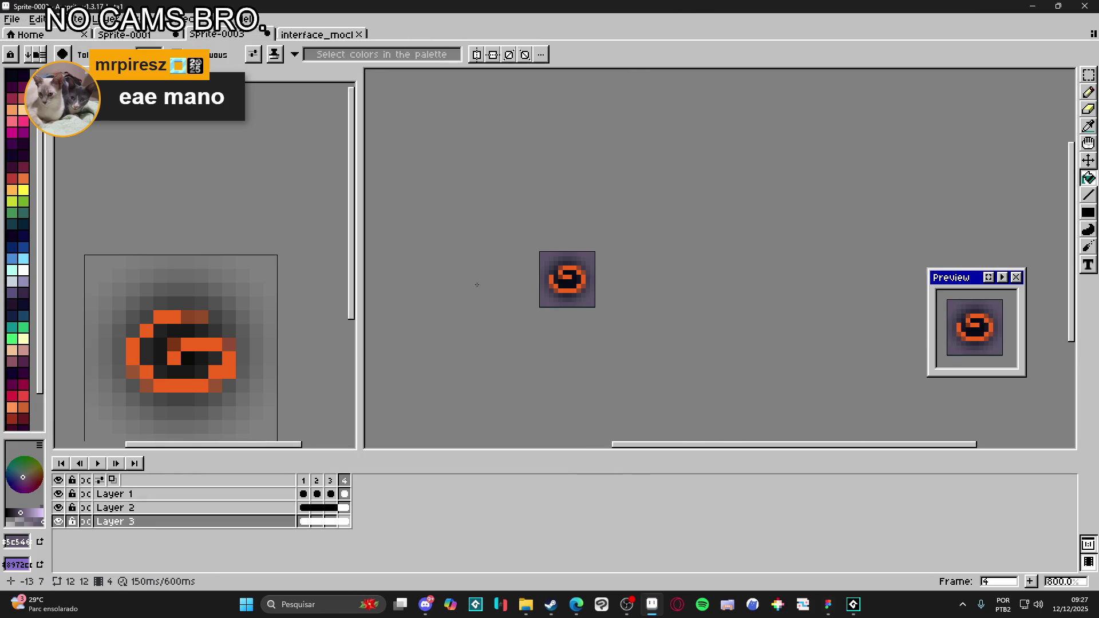
key(ctrl+alt+shift+s)
click(556, 172)
click(537, 247)
- Choose the battle_icons folder as the export destination
click(665, 150)
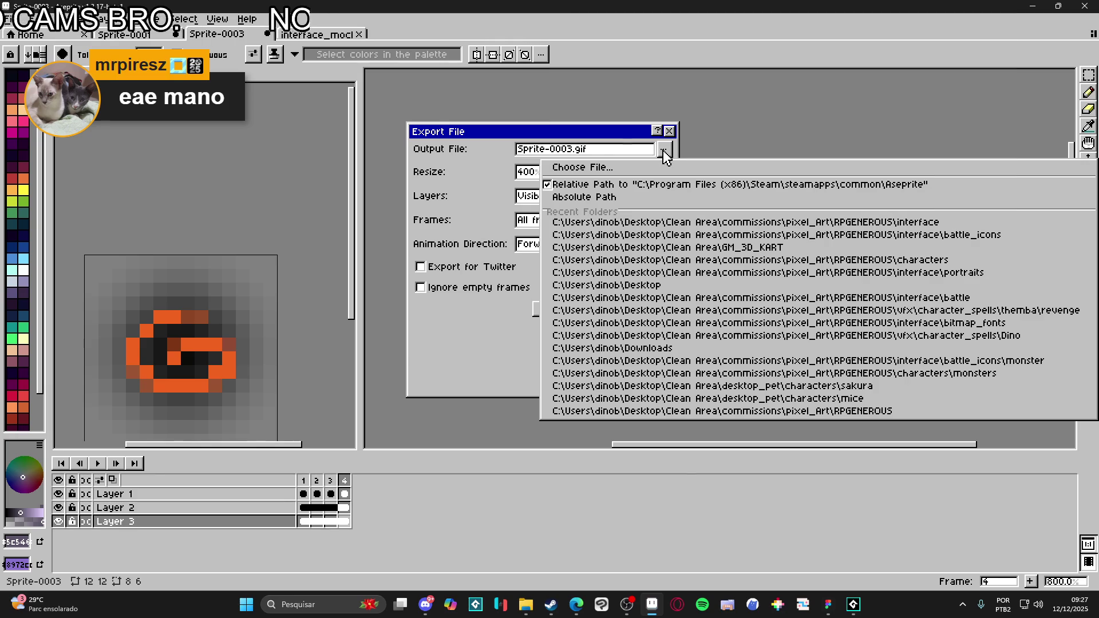
click(650, 167)
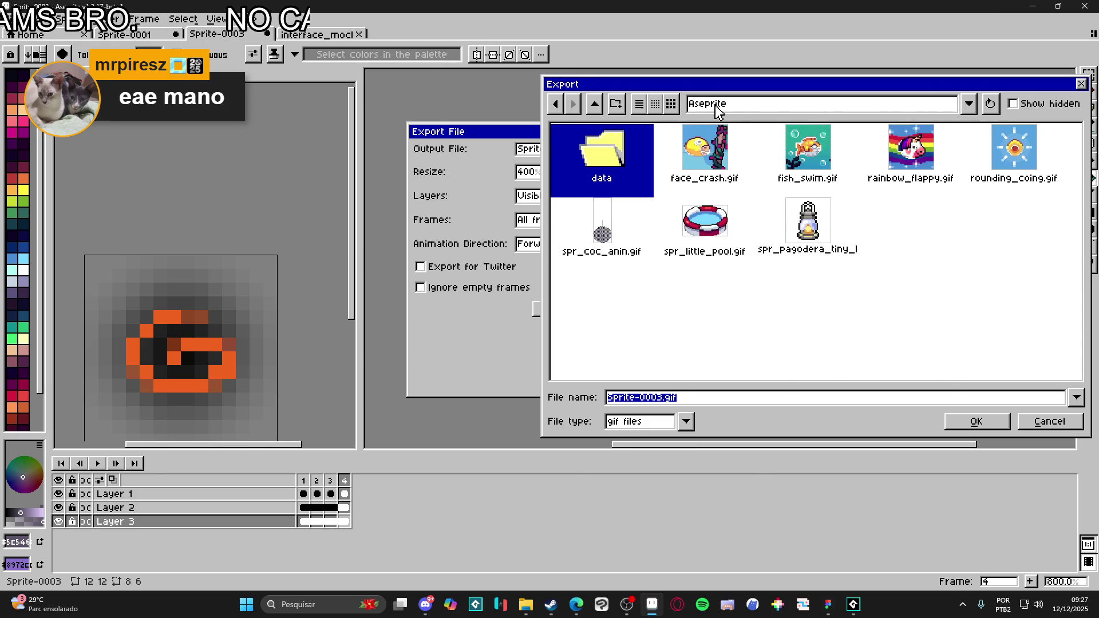
click(690, 107)
click(856, 233)
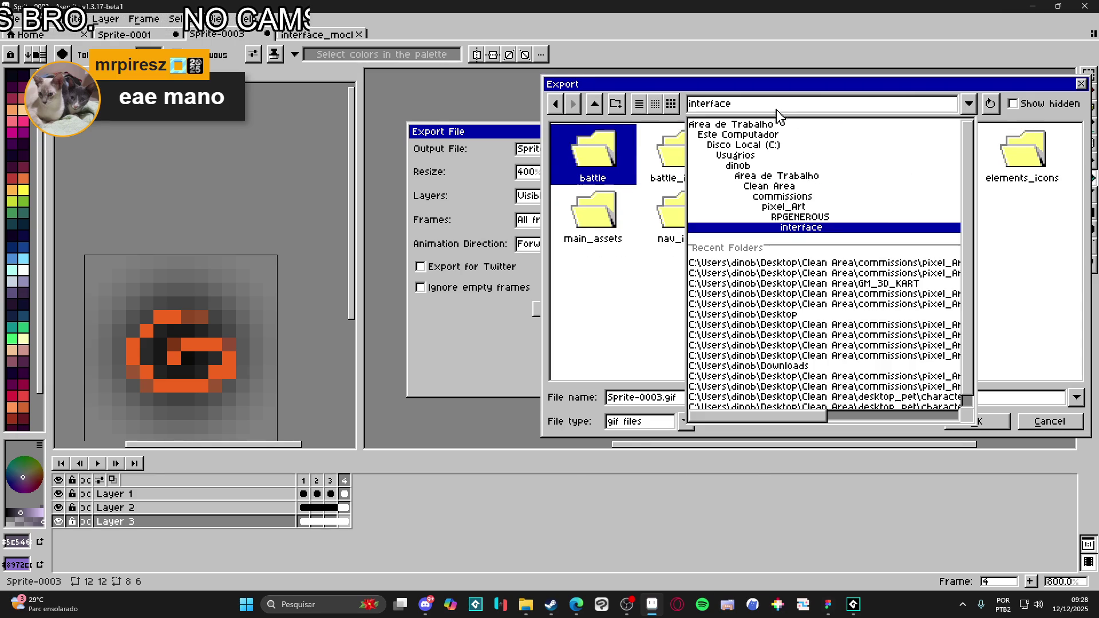
click(1015, 279)
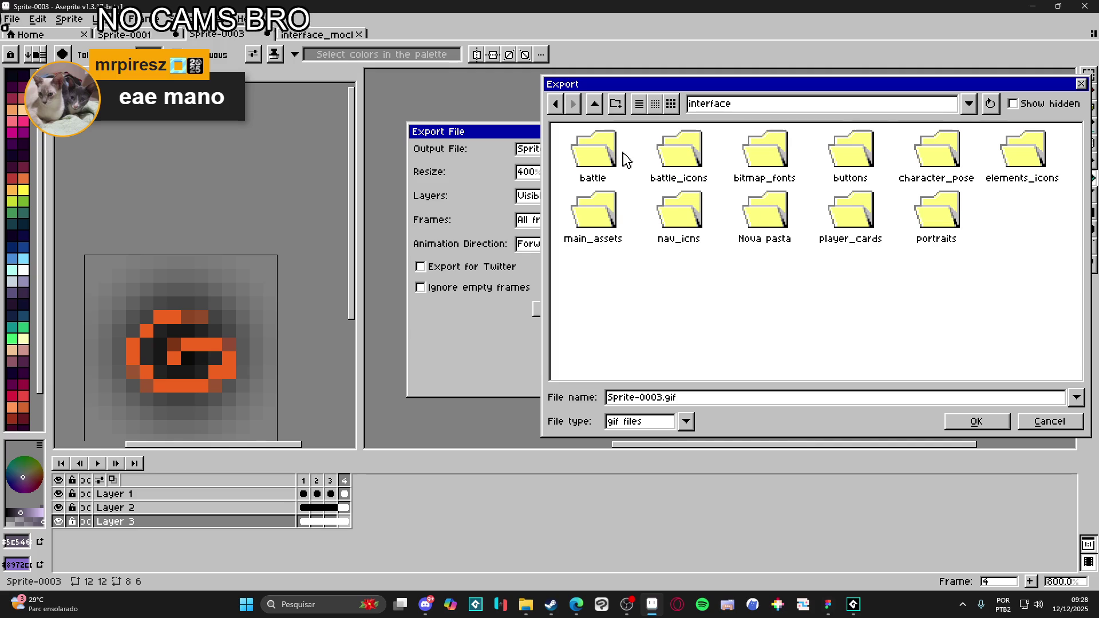
double_click(683, 153)
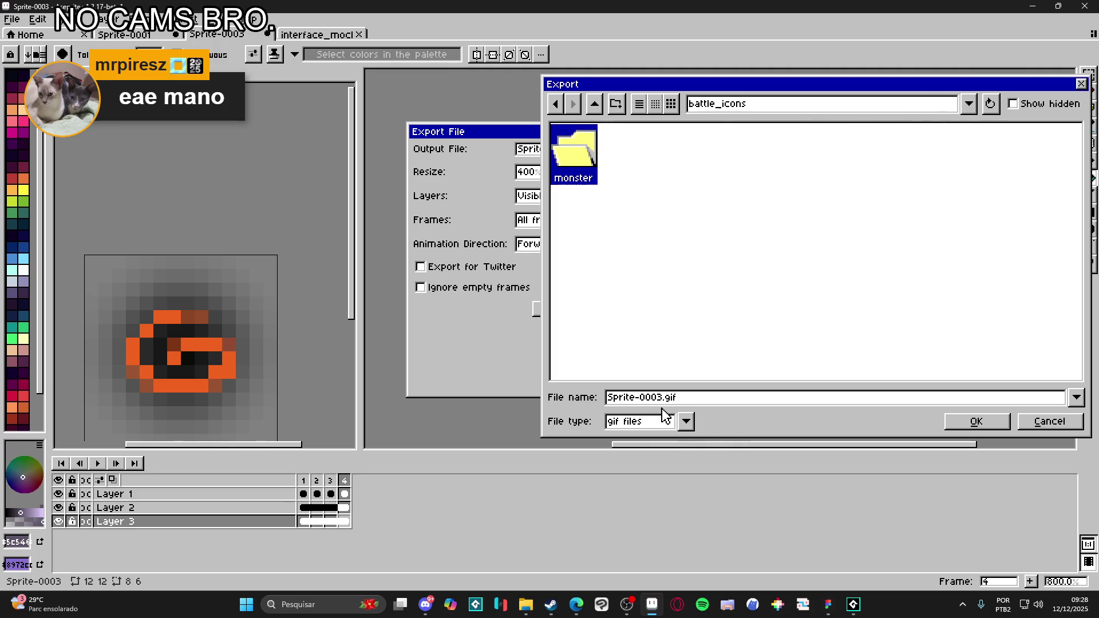
- Name the output spr_deezy_icon.gif and export it
drag(659, 399, 524, 400)
key(BackSpace)
text(spr_deez)
text(y_icon)
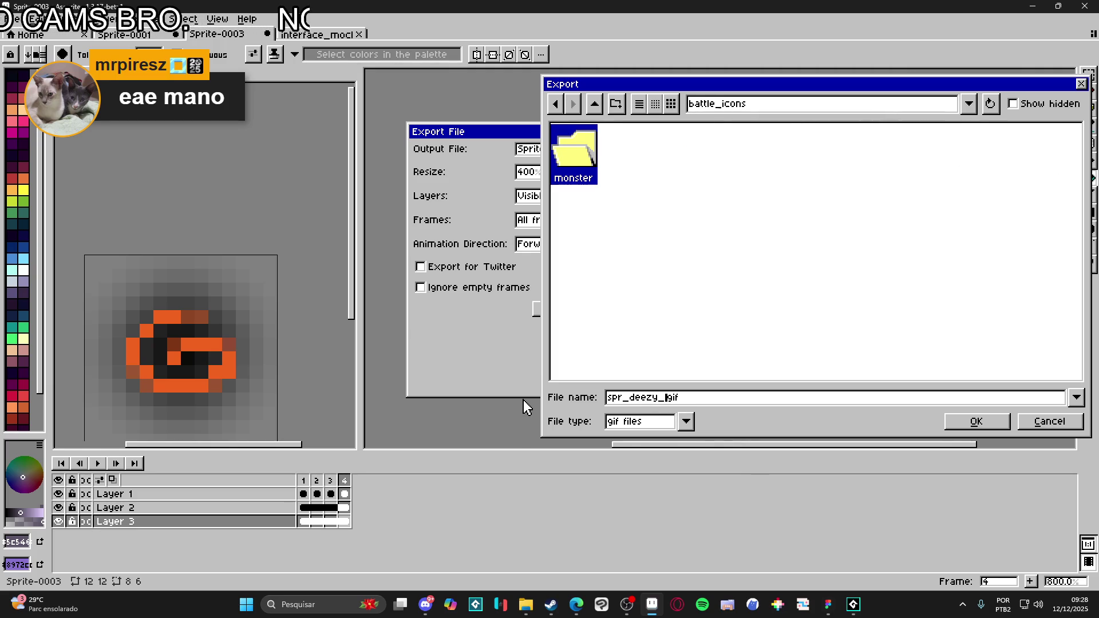
key(Return)
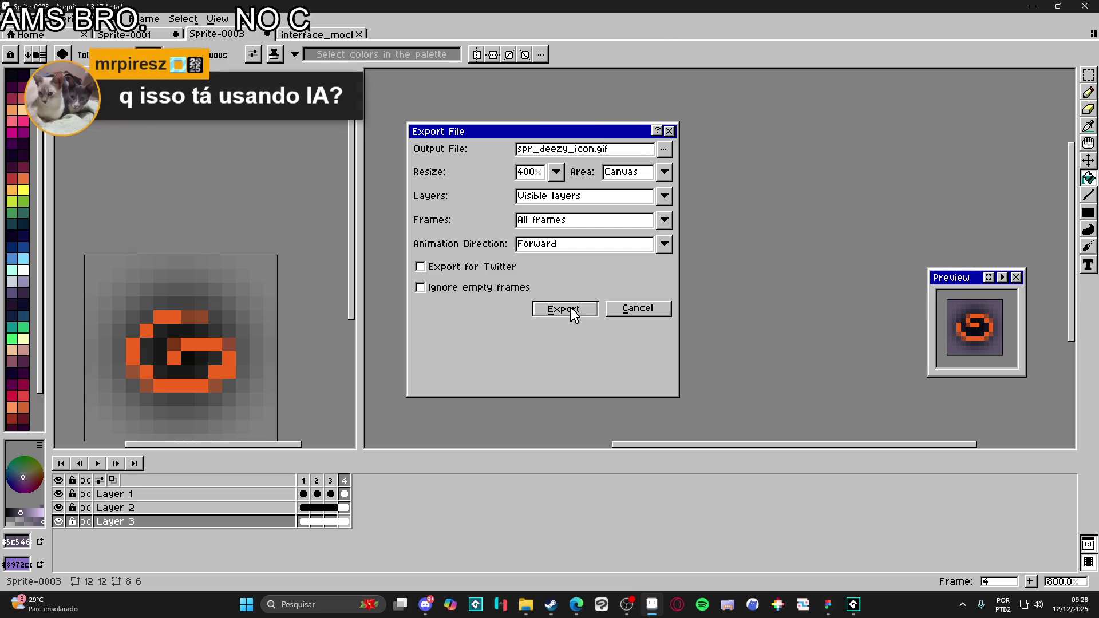
click(571, 310)
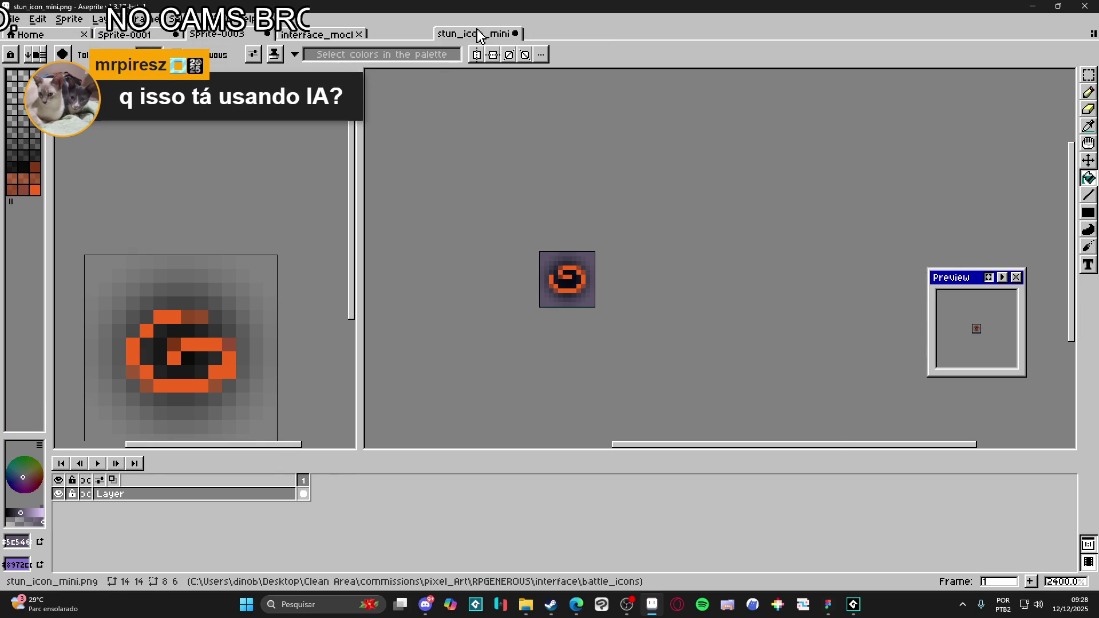
- Cycle with Ctrl+Tab to the empty 57×57 Sprite-0001 canvas
key(ctrl+Tab)
scroll(491, 304, up, 1)
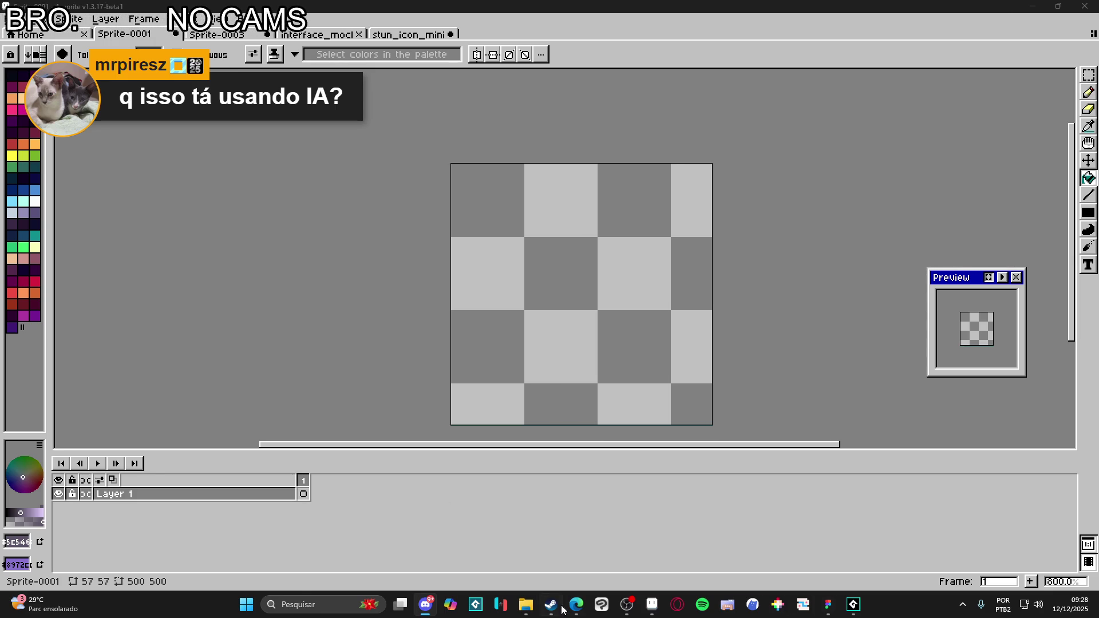
click(527, 606)
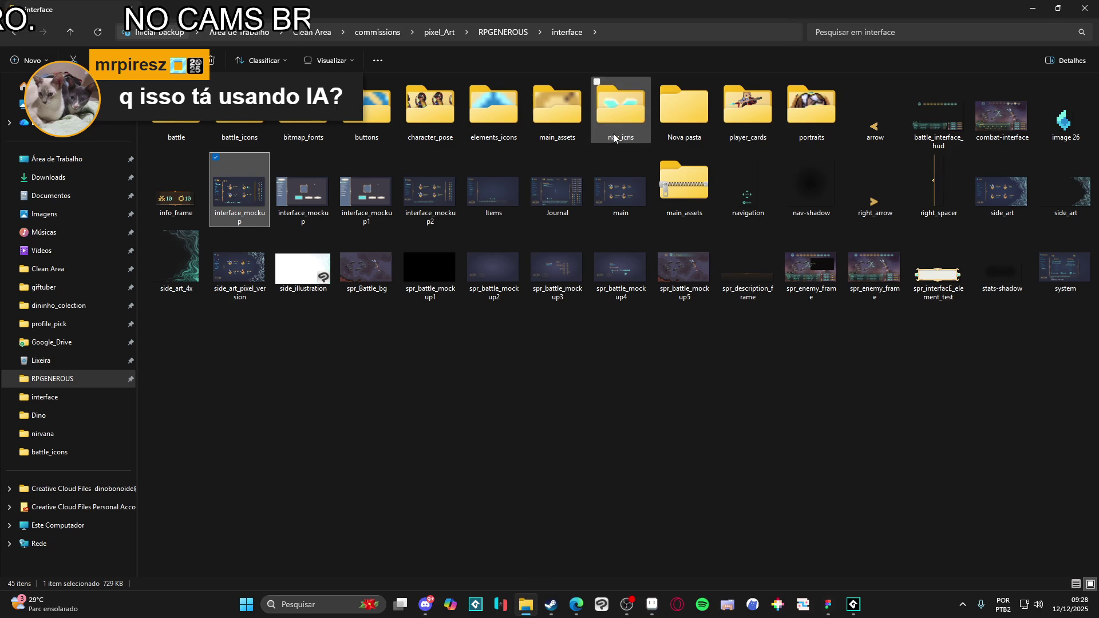
- Check that spr_deezy_icon now sits in battle_icons beside the stun icons
double_click(240, 109)
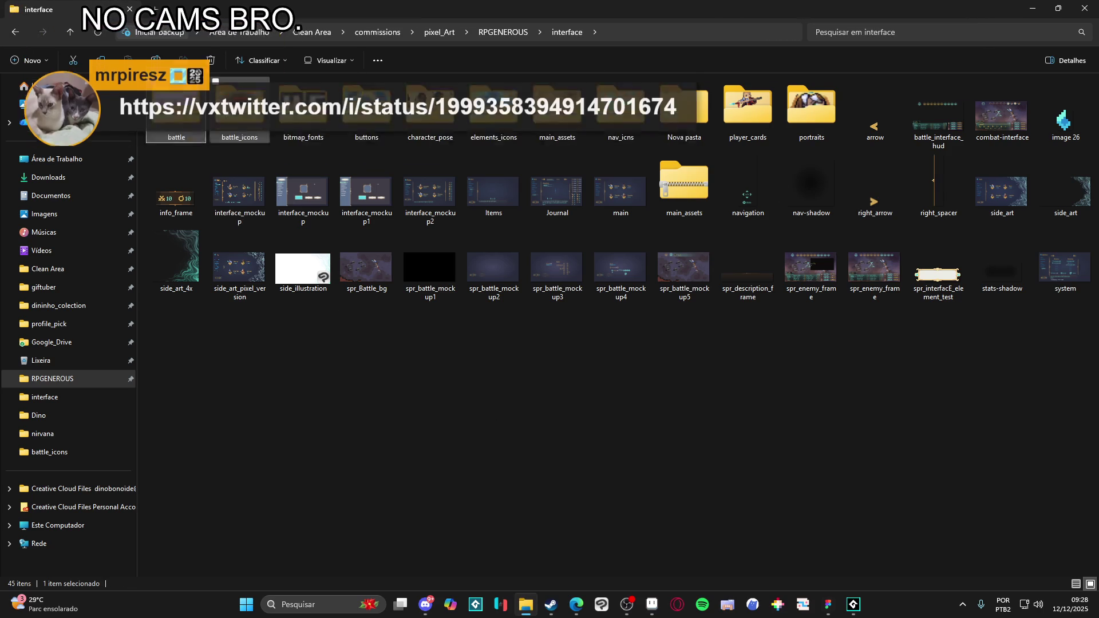
click(558, 125)
click(425, 605)
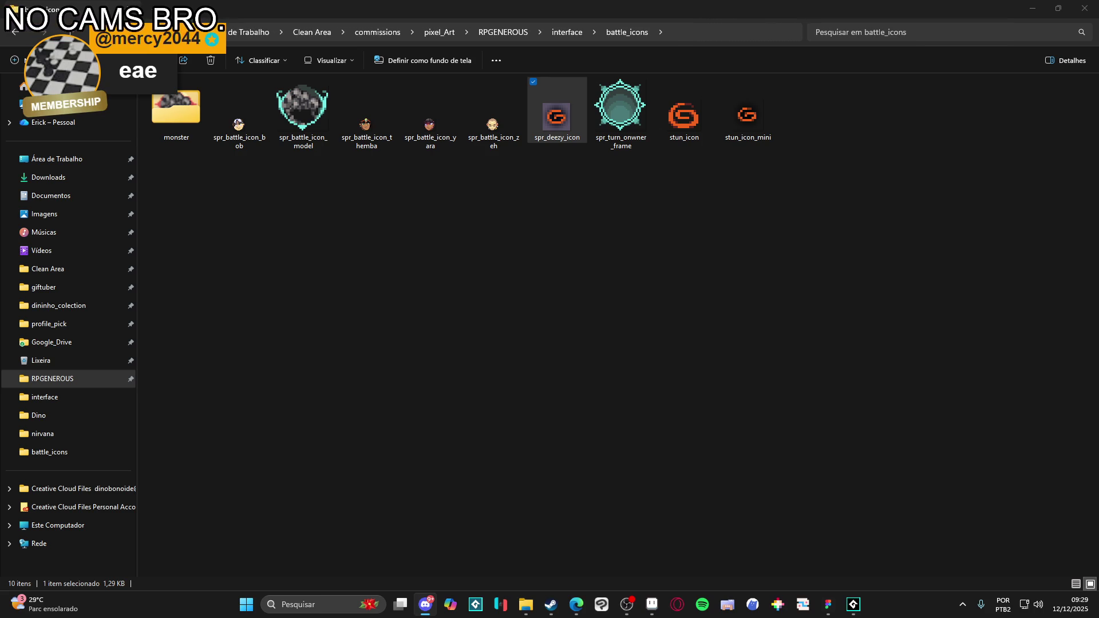
click(559, 411)
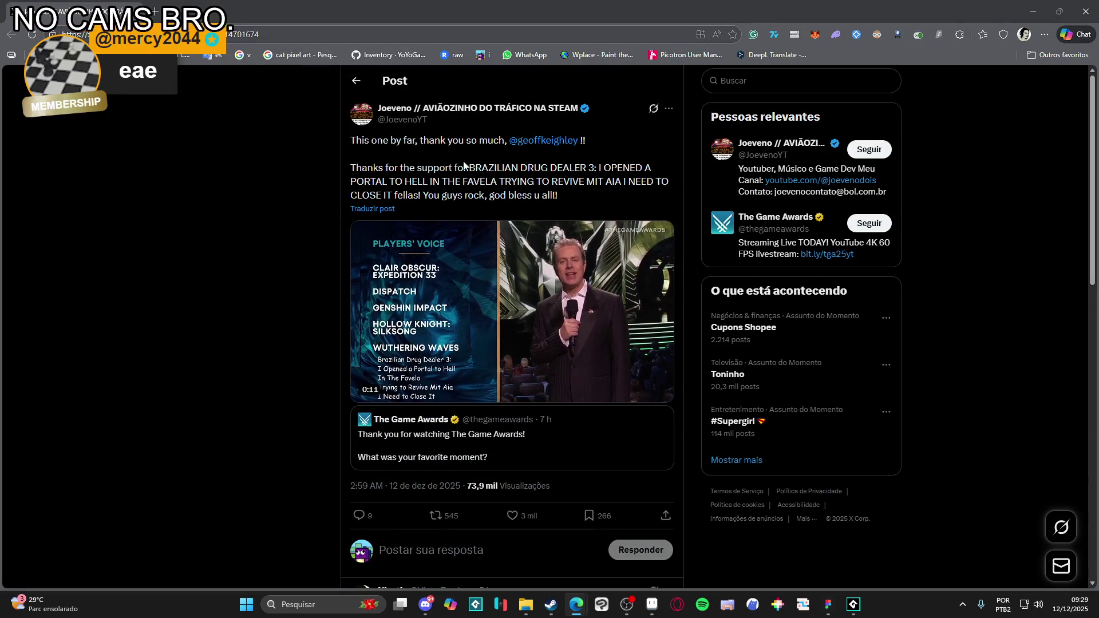
click(510, 309)
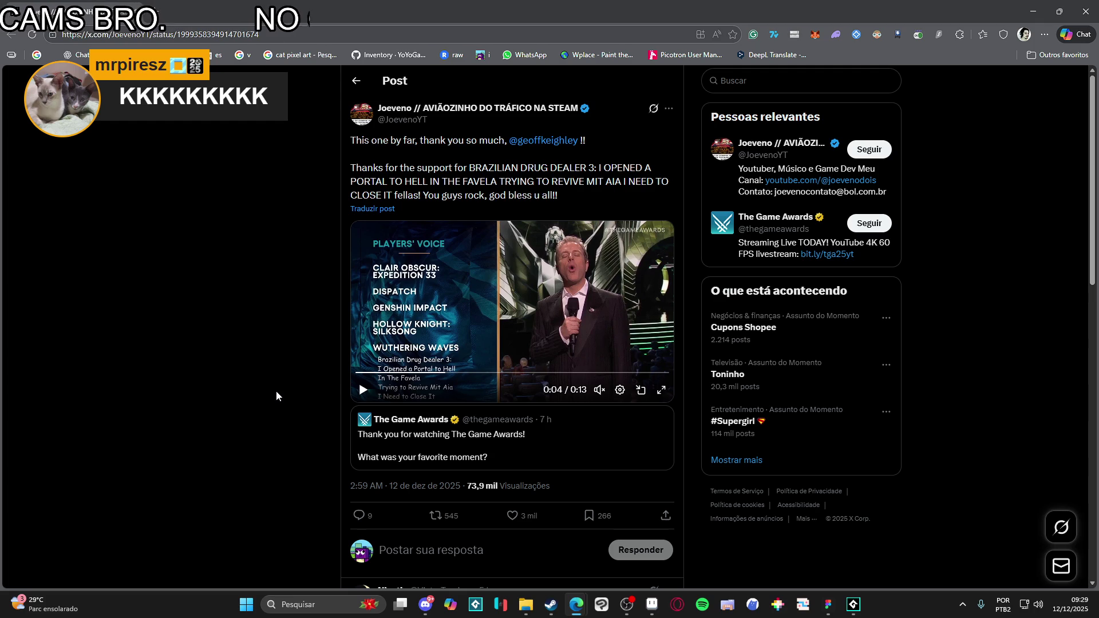
click(361, 397)
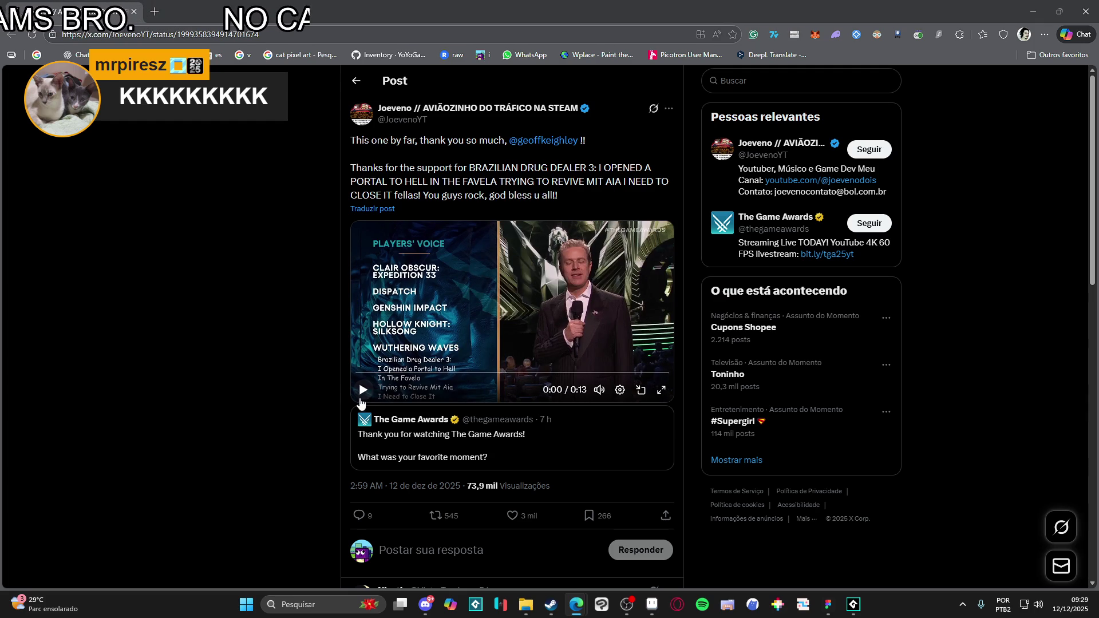
click(361, 399)
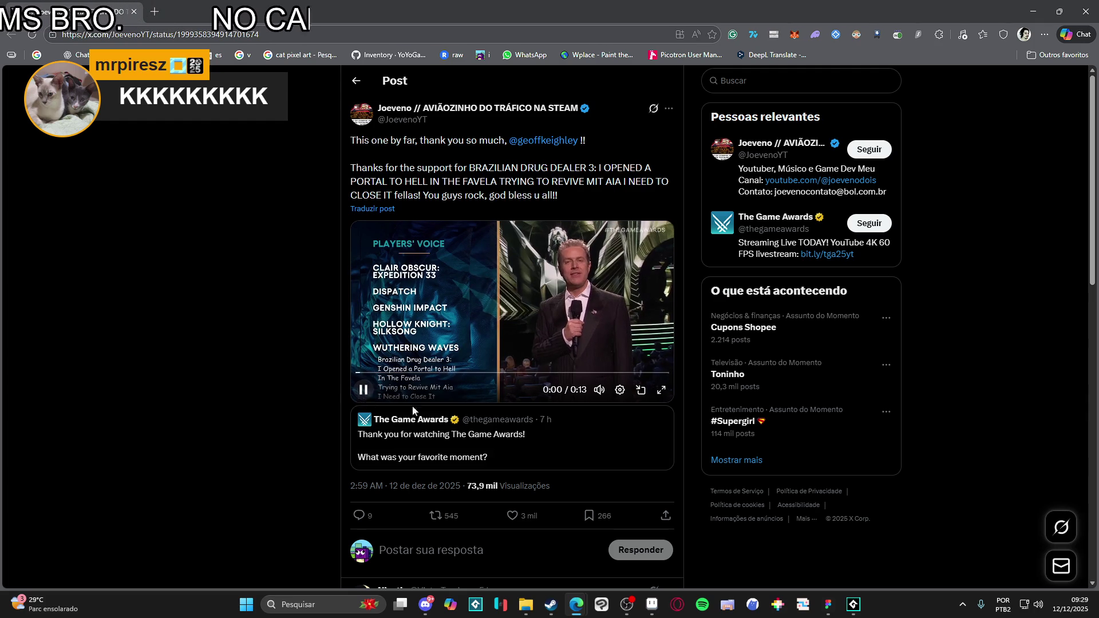
mouse_move(601, 347)
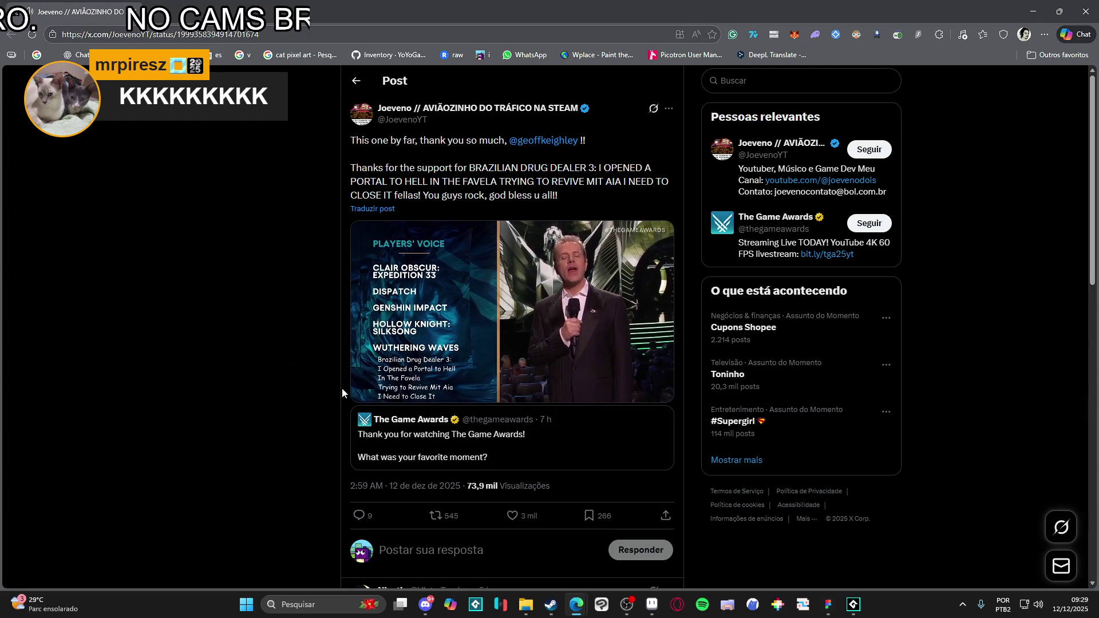
click(365, 392)
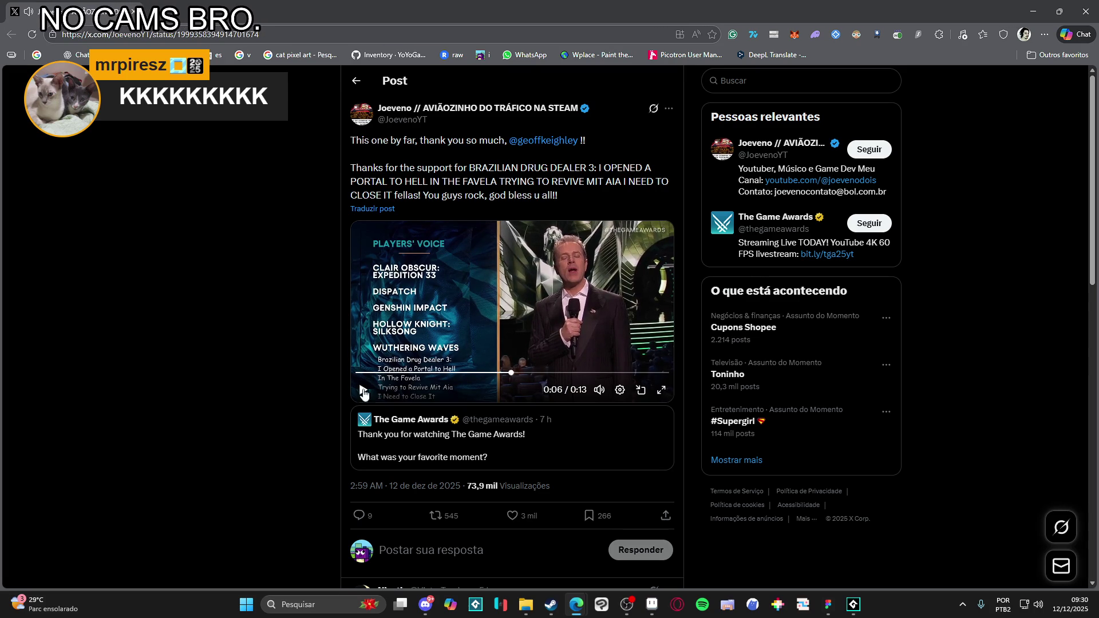
click(433, 342)
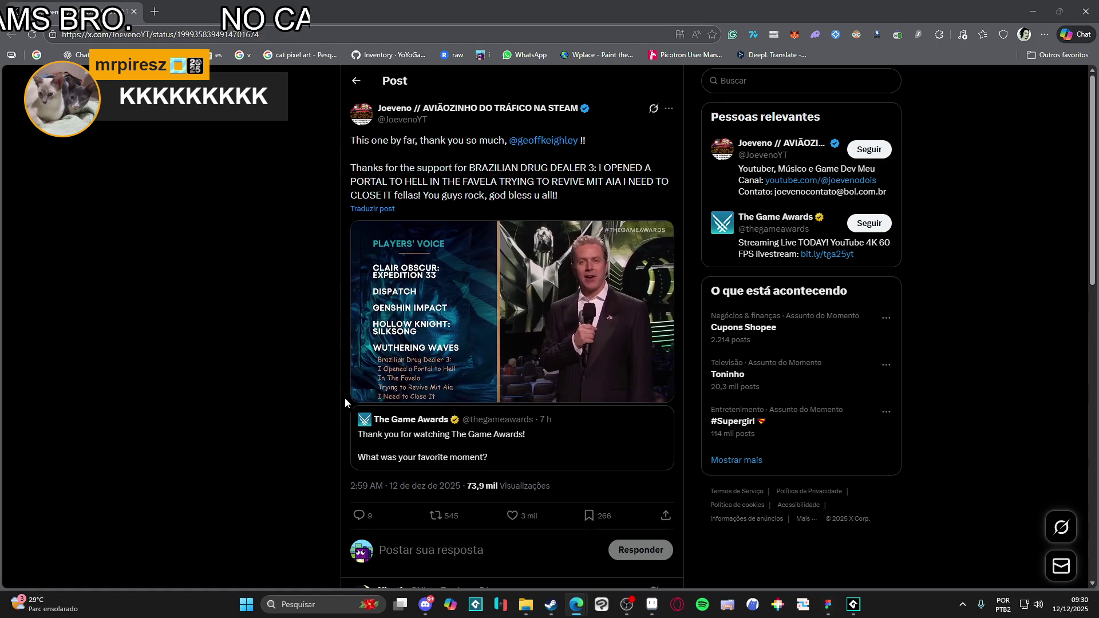
click(363, 390)
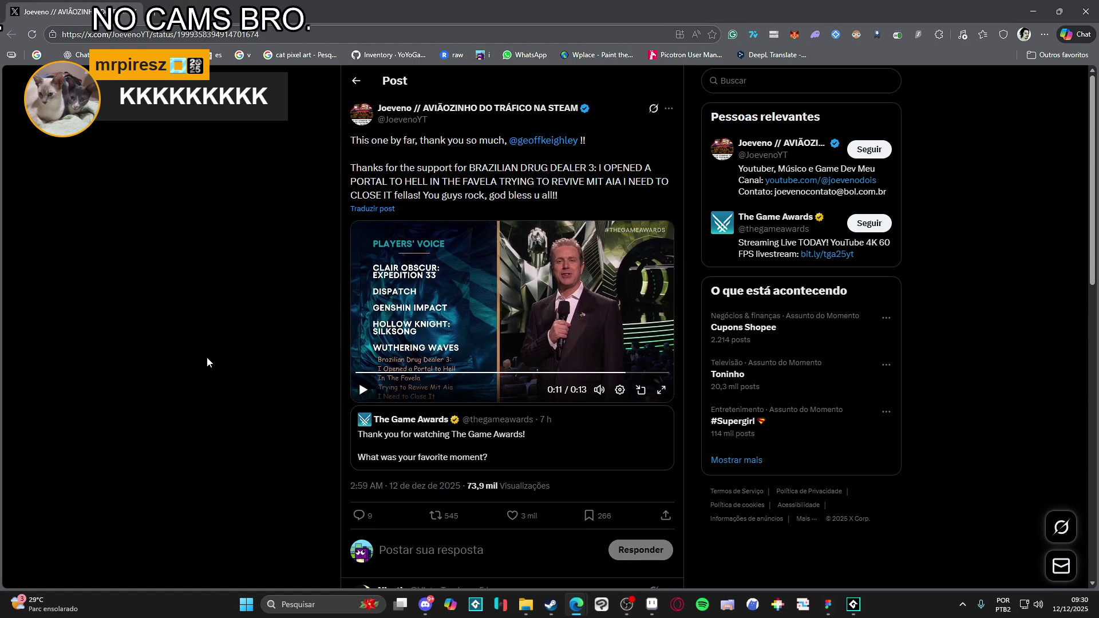
scroll(208, 357, down, 4)
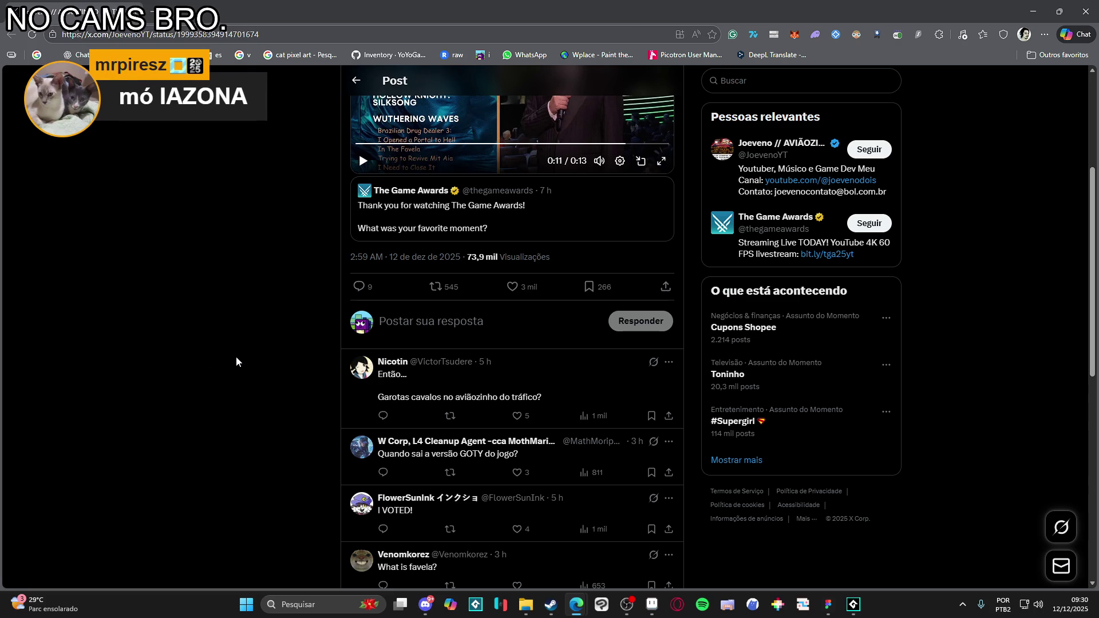
scroll(236, 362, up, 4)
- Close the browser, minimize File Explorer, glance at the Aseprite sprites, then switch to Figma
click(1086, 12)
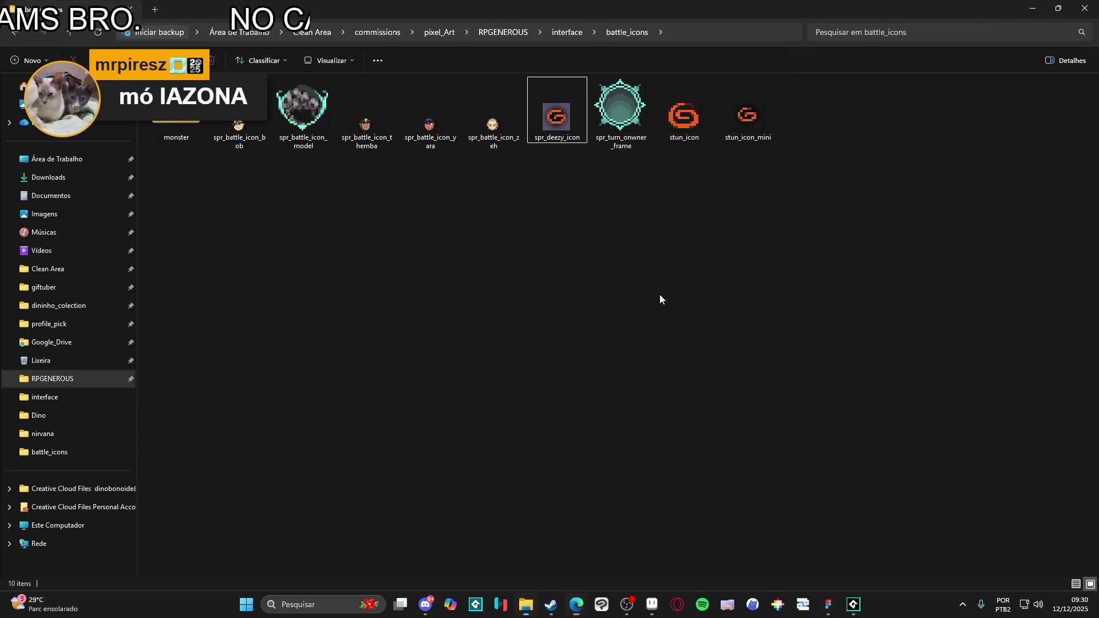
click(1033, 8)
click(317, 35)
click(399, 35)
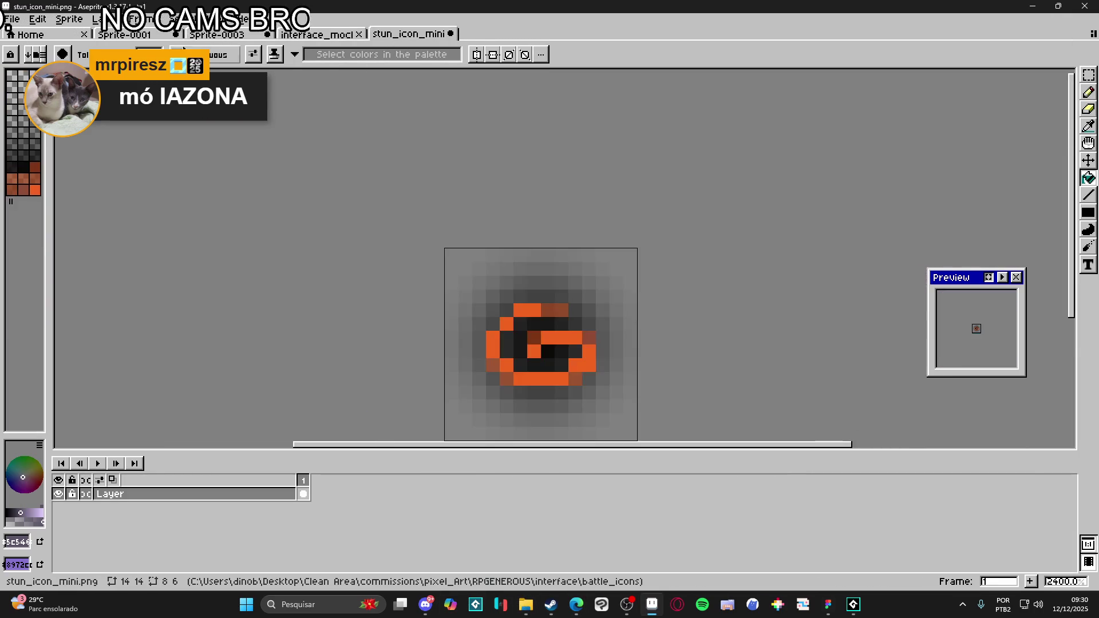
click(829, 604)
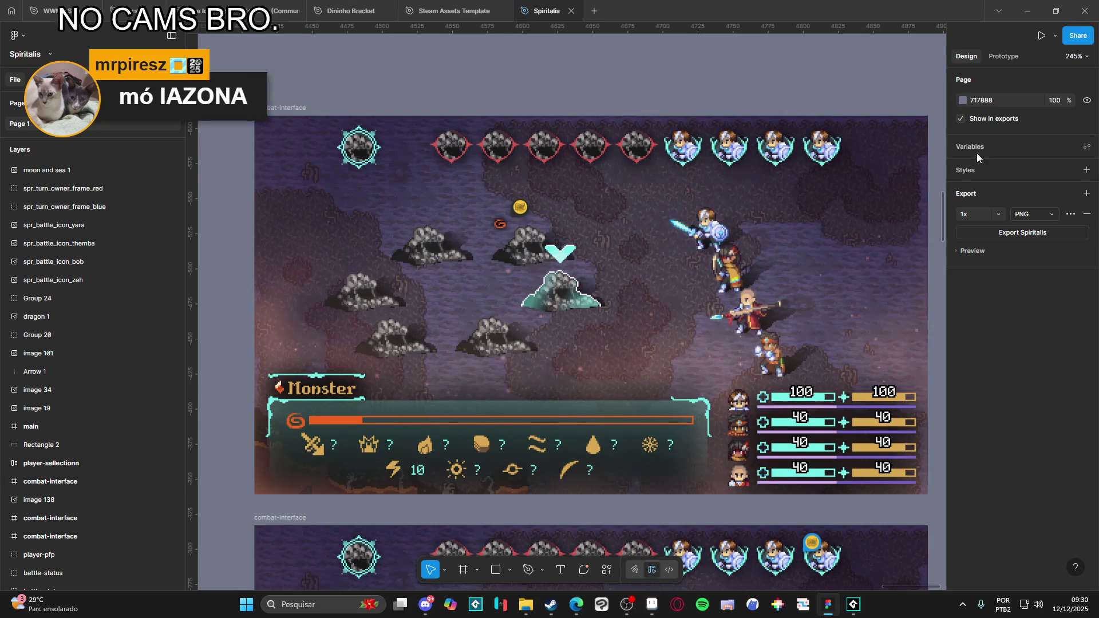
- Open the comments list and read comment #96 about turn versions
click(584, 570)
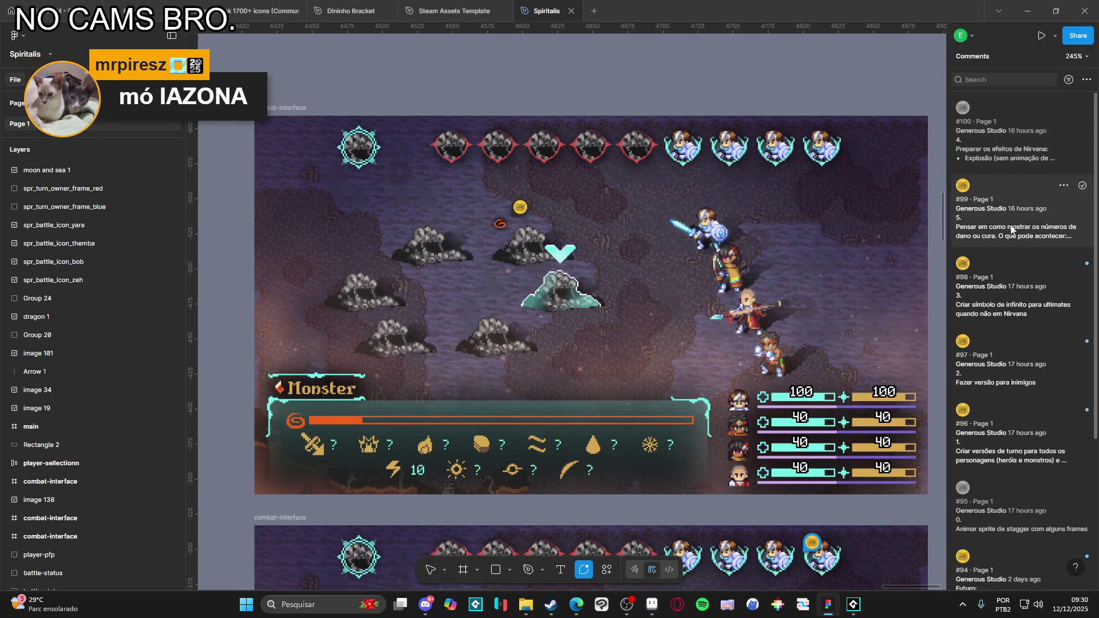
scroll(1009, 268, down, 3)
click(1029, 281)
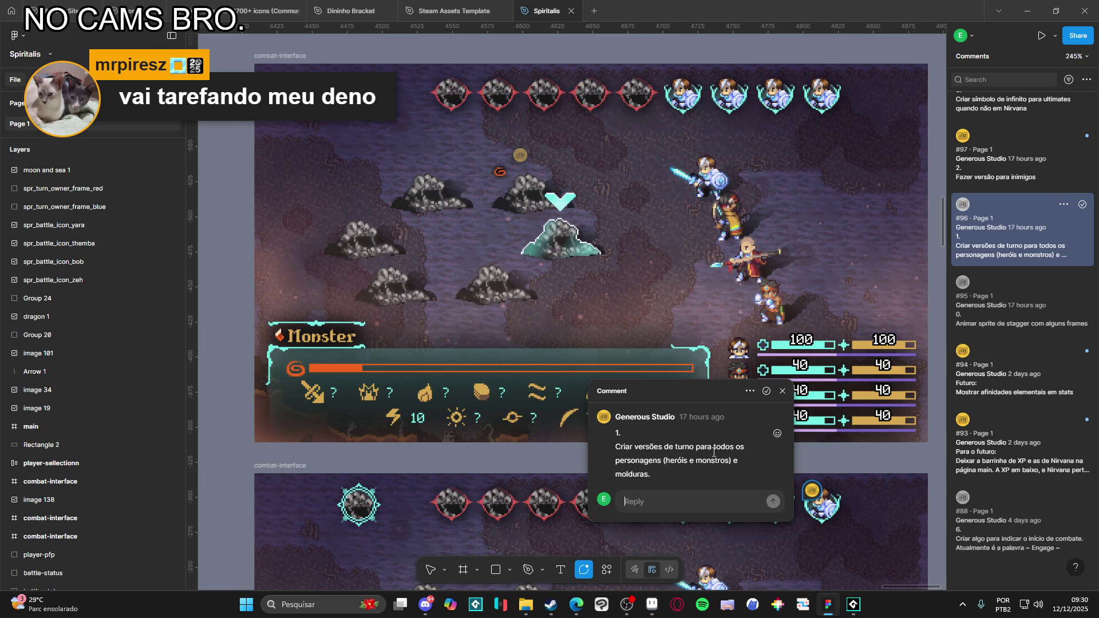
scroll(714, 452, down, 1)
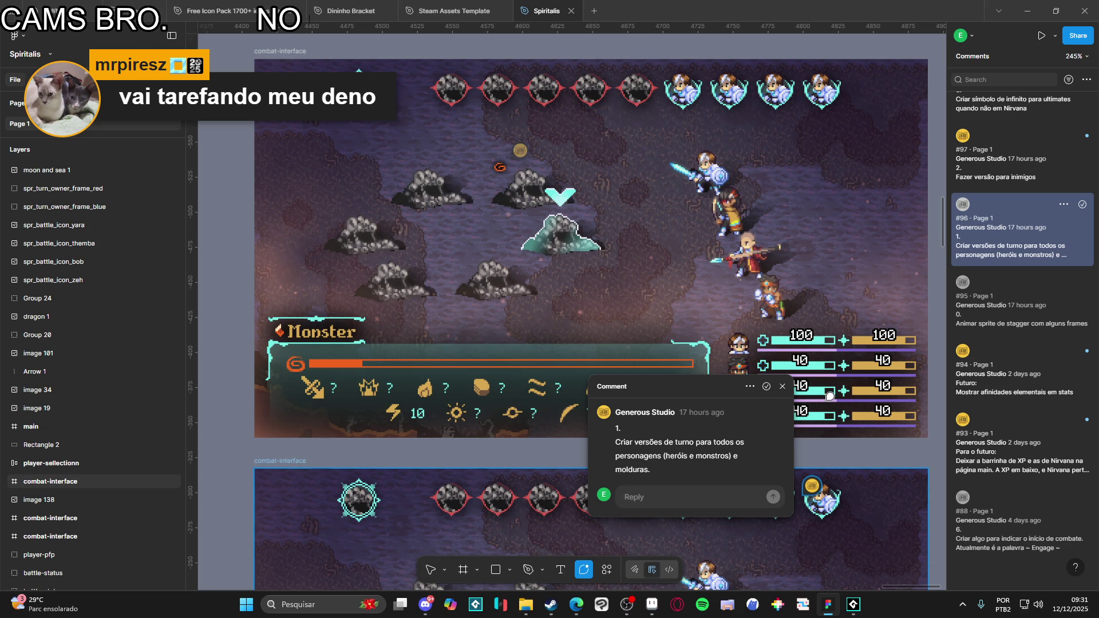
scroll(607, 401, down, 2)
scroll(607, 401, right, 4)
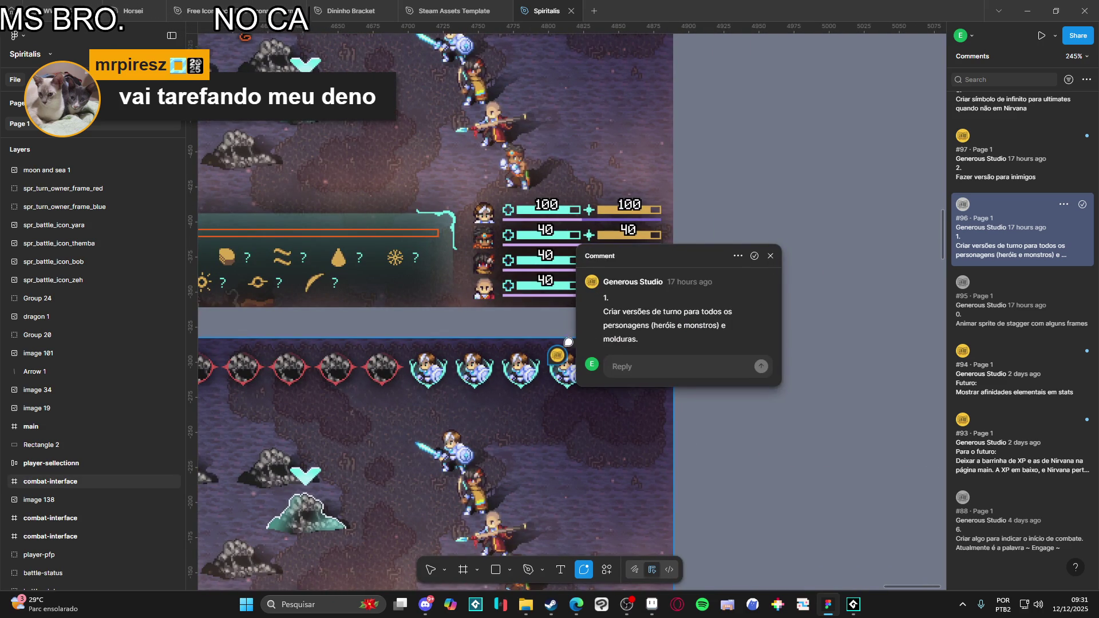
click(771, 257)
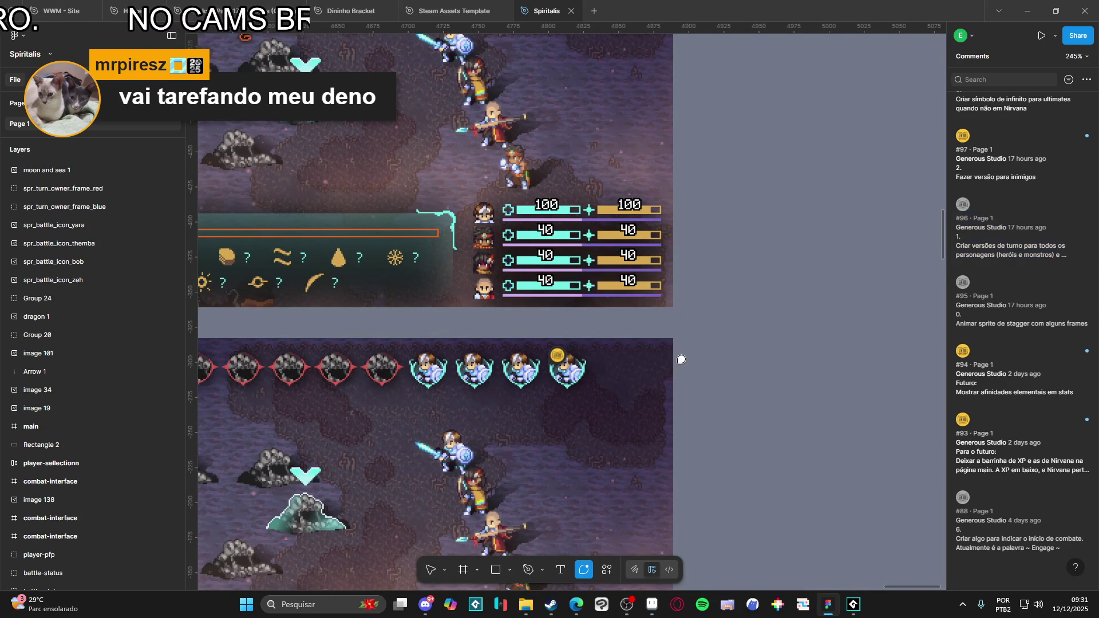
scroll(646, 326, left, 3)
scroll(646, 327, down, 2)
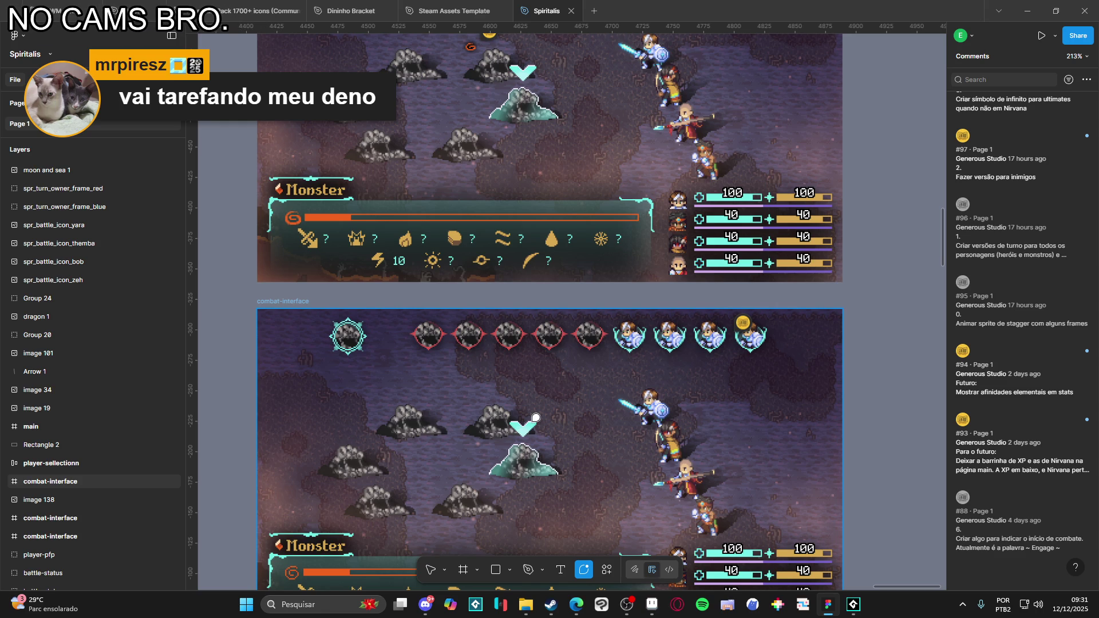
- Leave comment mode and pan the canvas to the lower combat-interface mockup
click(430, 570)
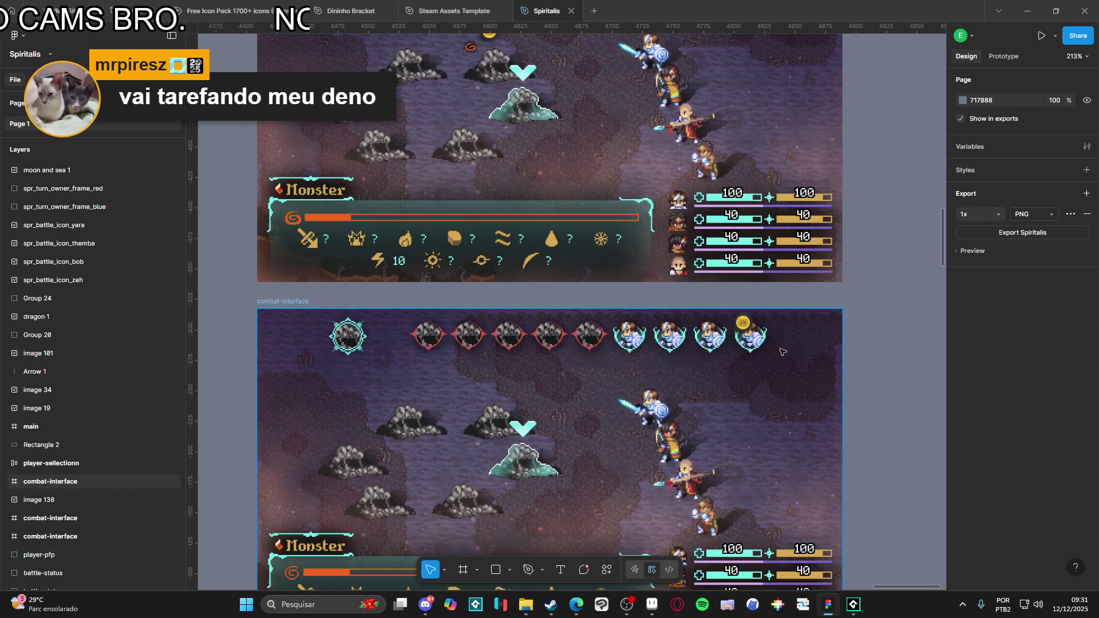
click(759, 350)
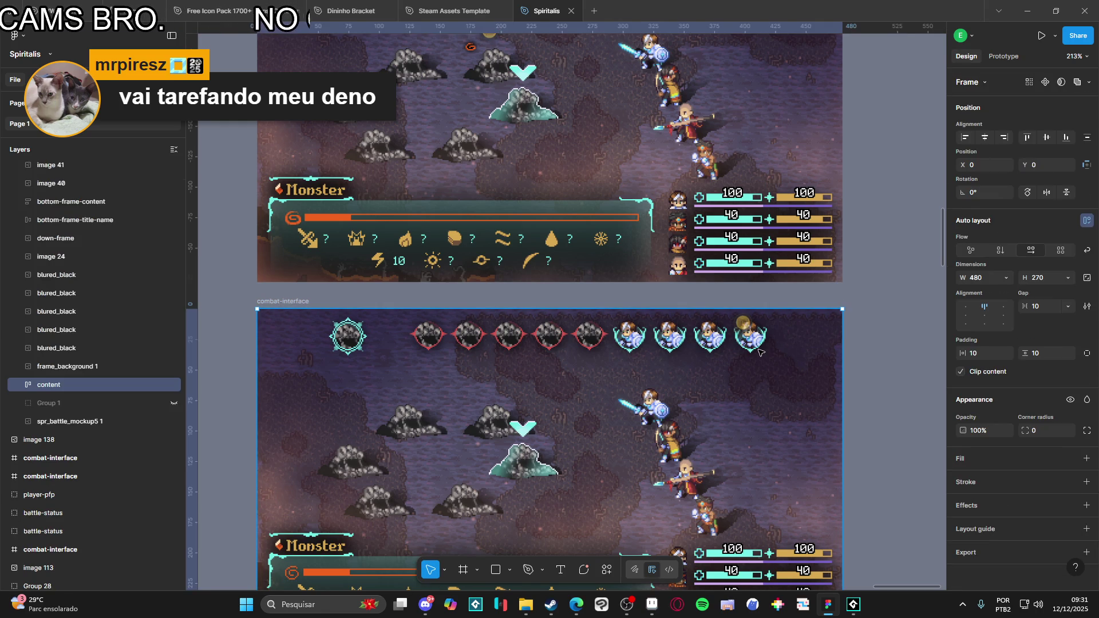
click(938, 355)
drag(868, 372, 866, 316)
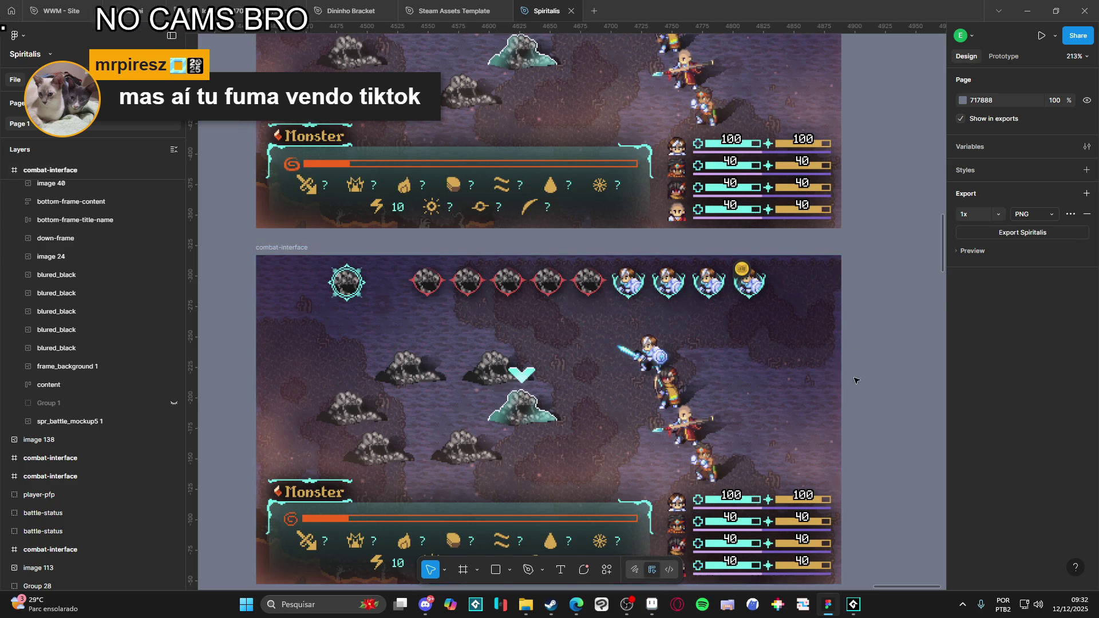
drag(851, 376, 833, 327)
mouse_move(720, 228)
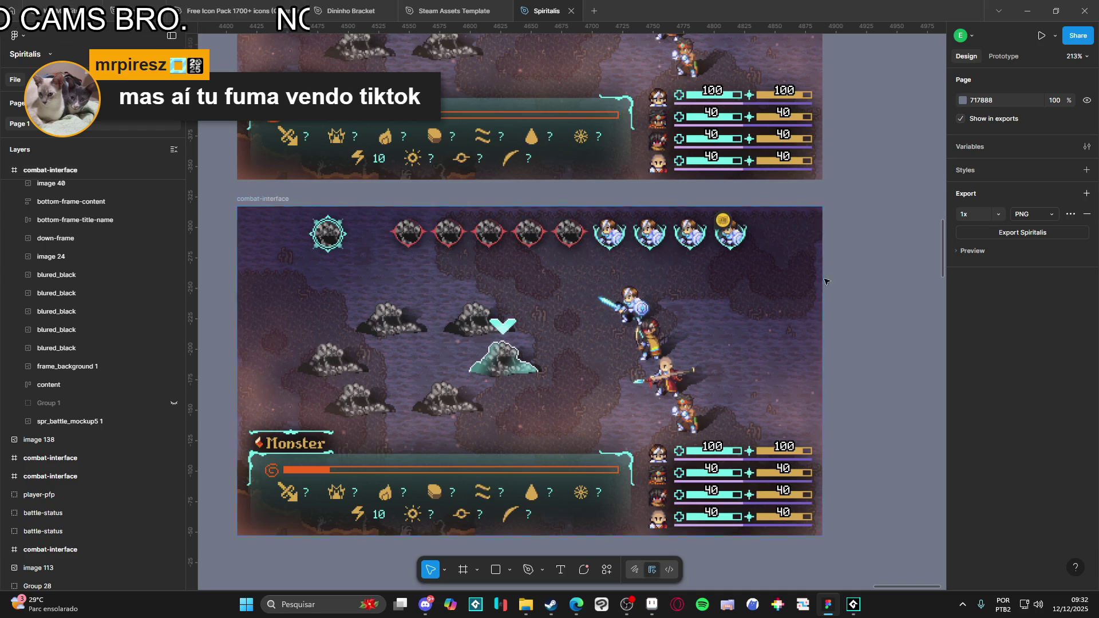
click(652, 605)
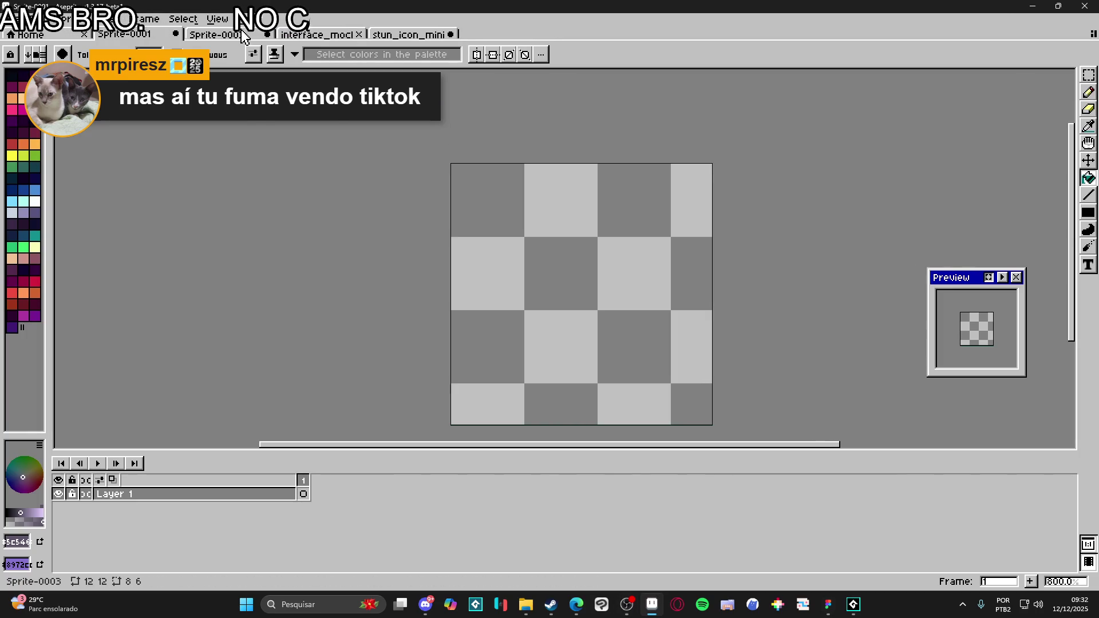
- Switch to interface_mockup and settle on its battle-screen frame 9
click(254, 19)
click(318, 35)
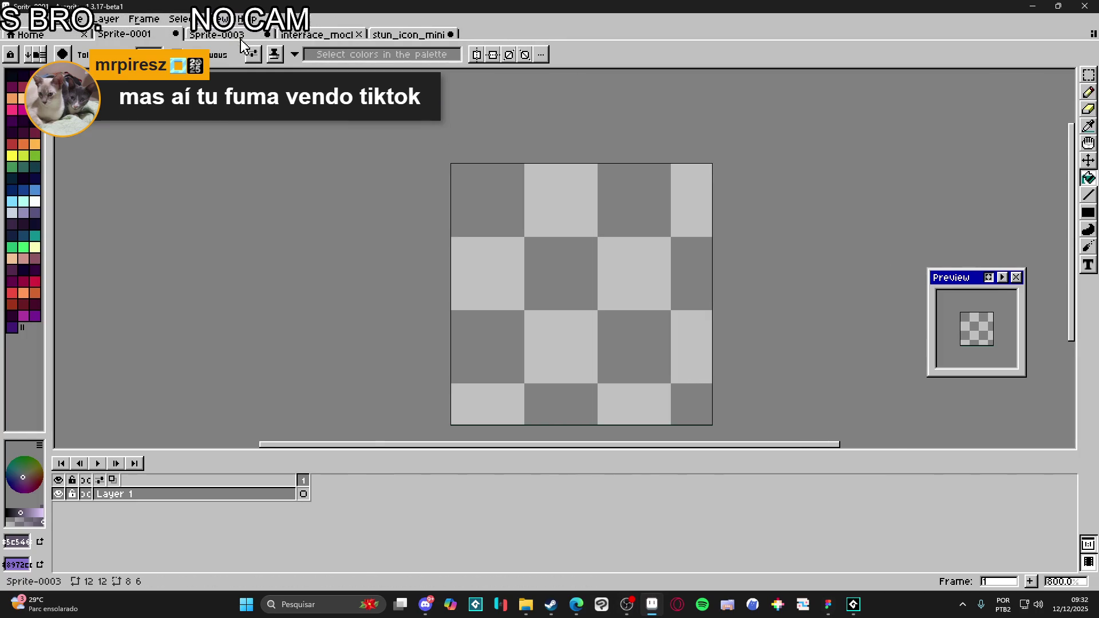
click(318, 34)
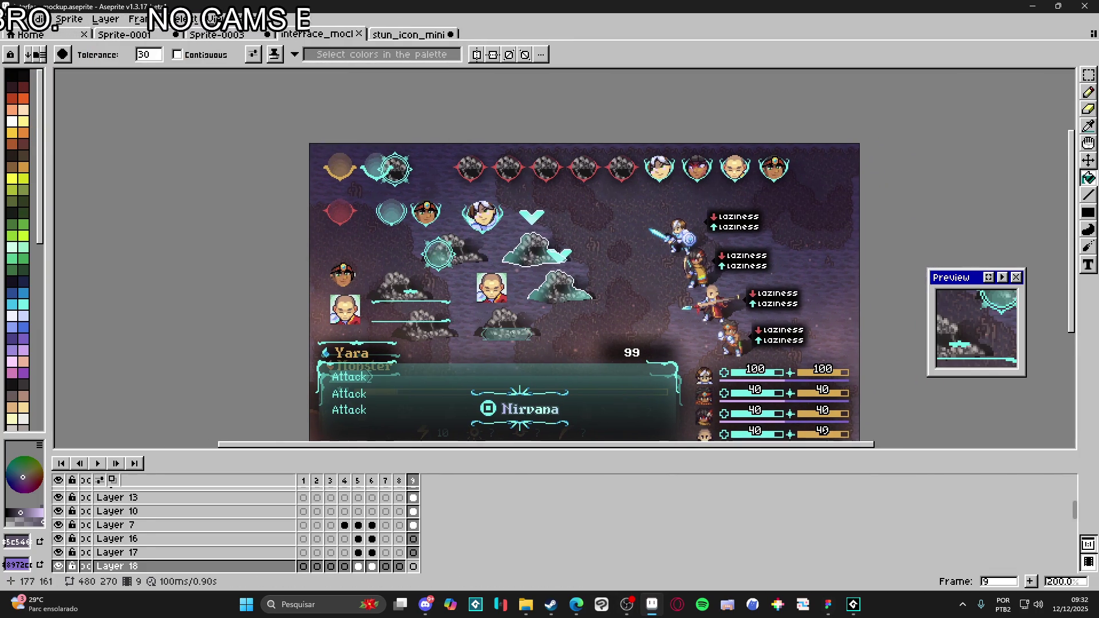
click(399, 481)
click(412, 481)
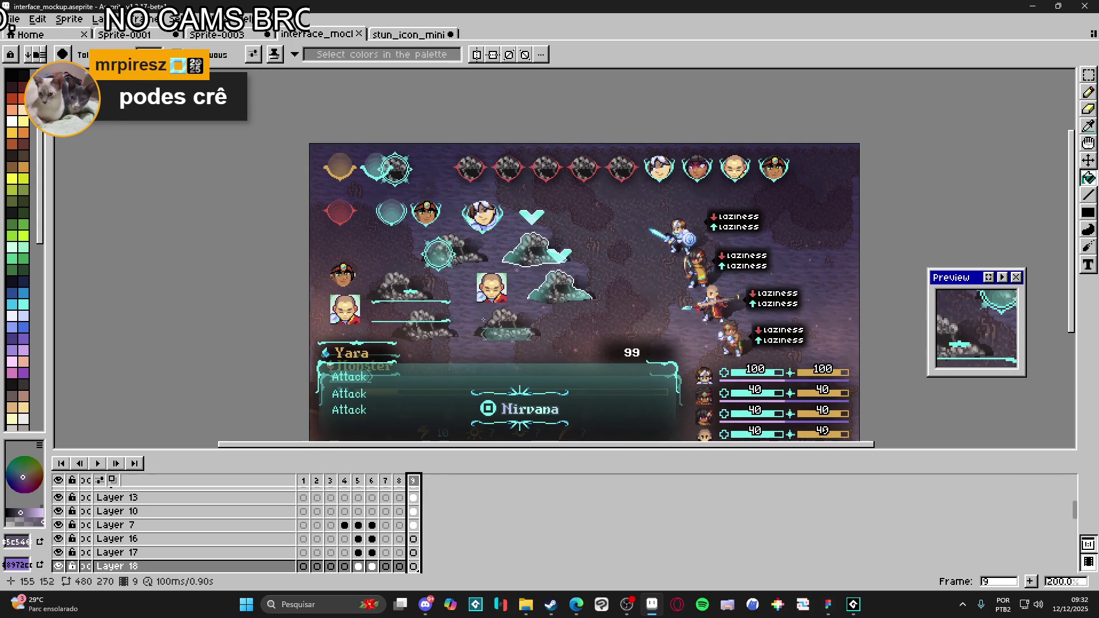
scroll(161, 518, up, 2)
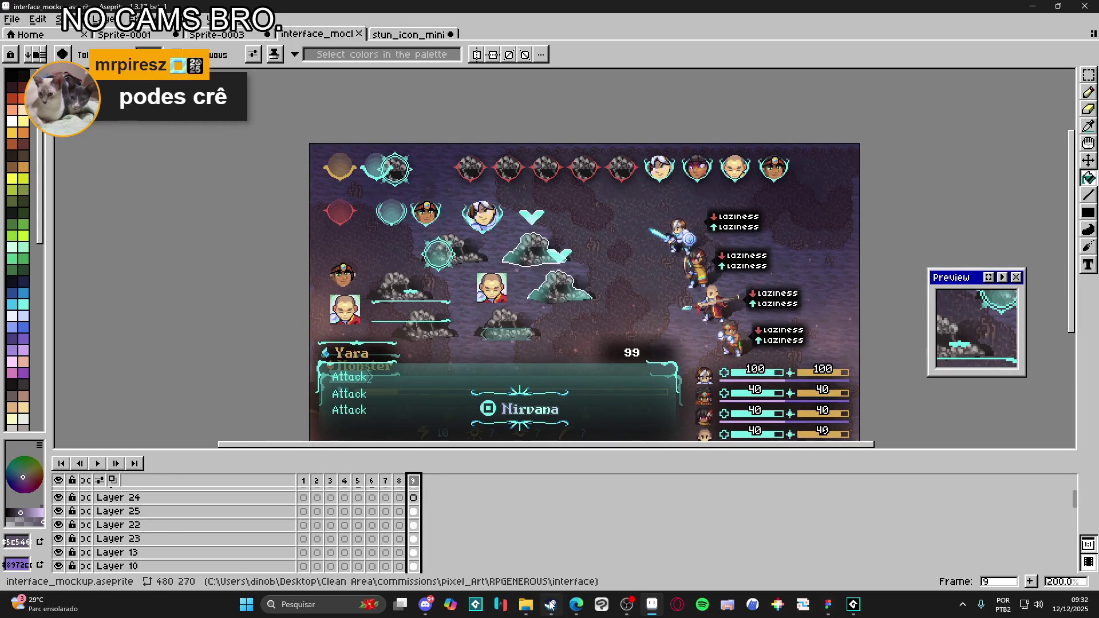
- Peek into the battle_icons monster subfolder in File Explorer, then return to Aseprite
click(536, 608)
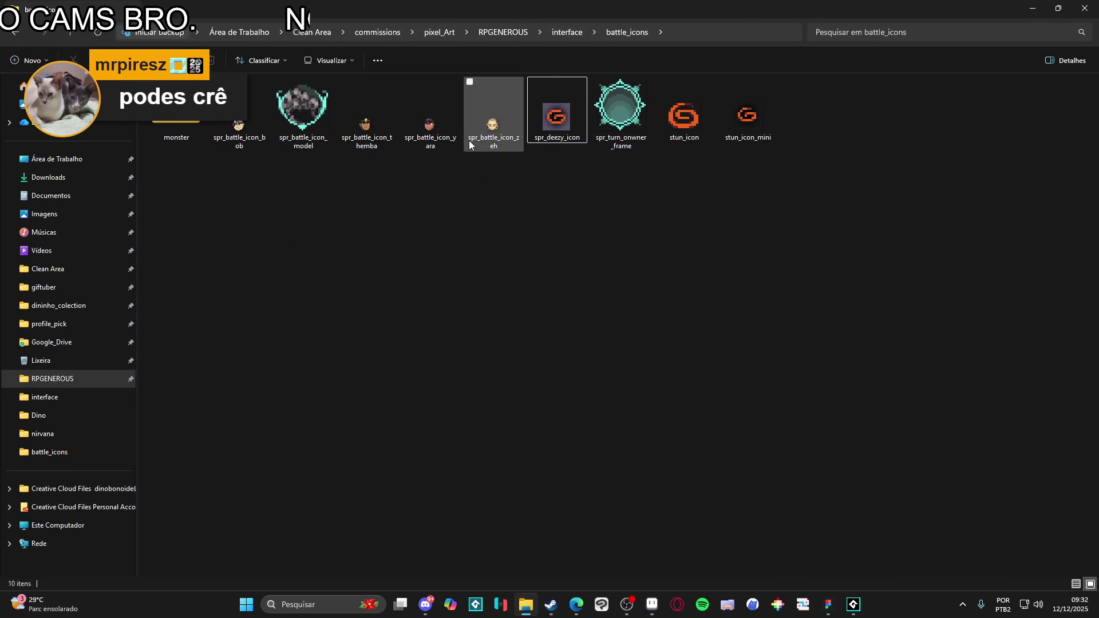
double_click(176, 134)
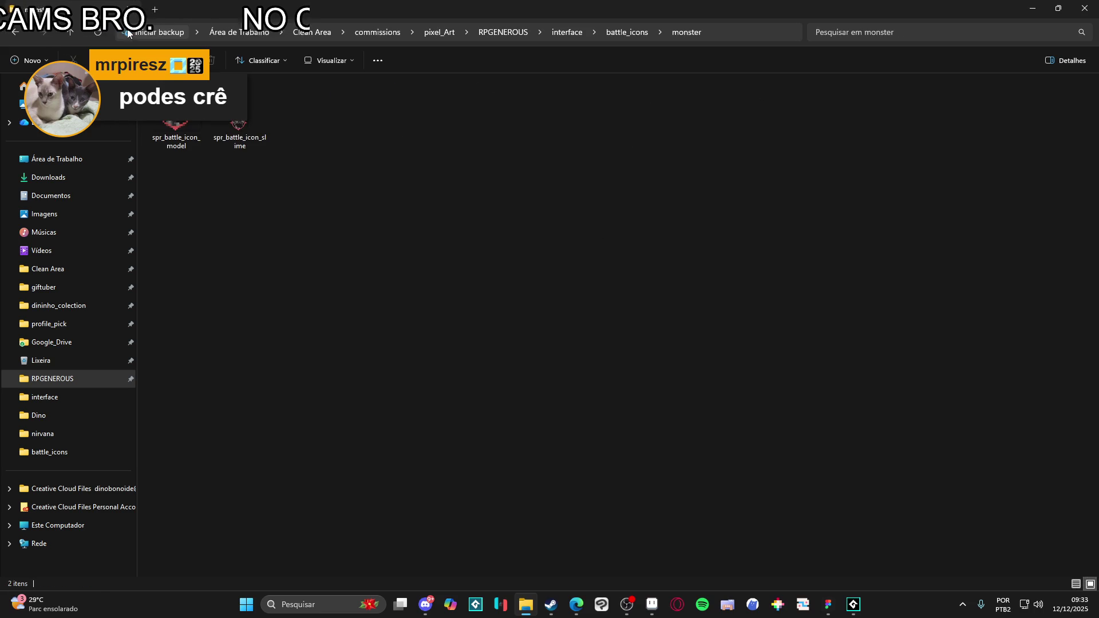
click(16, 32)
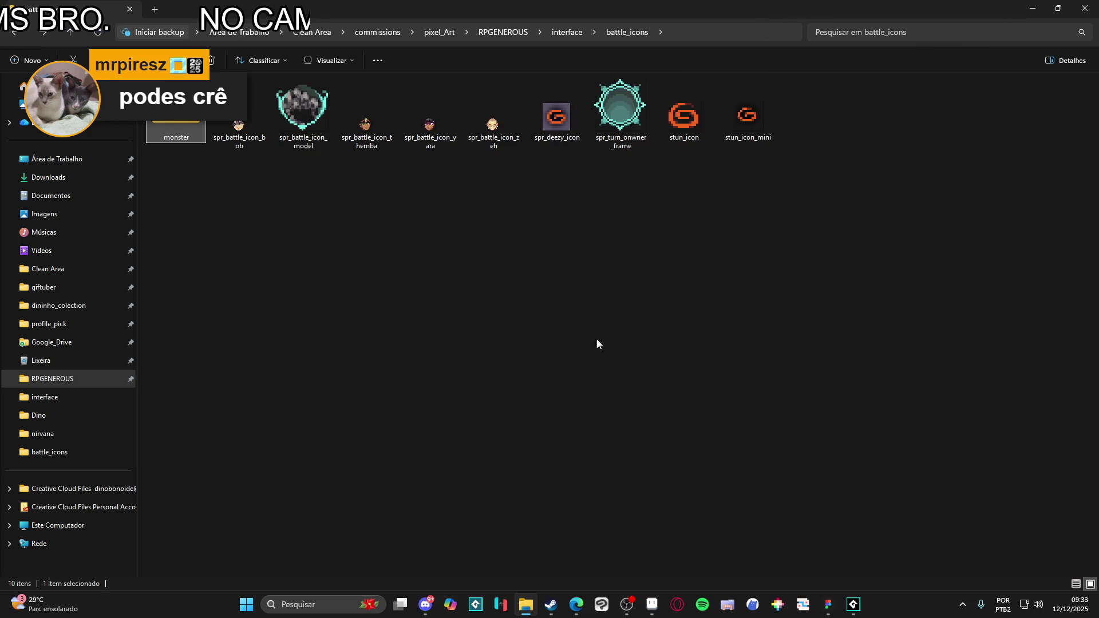
click(652, 605)
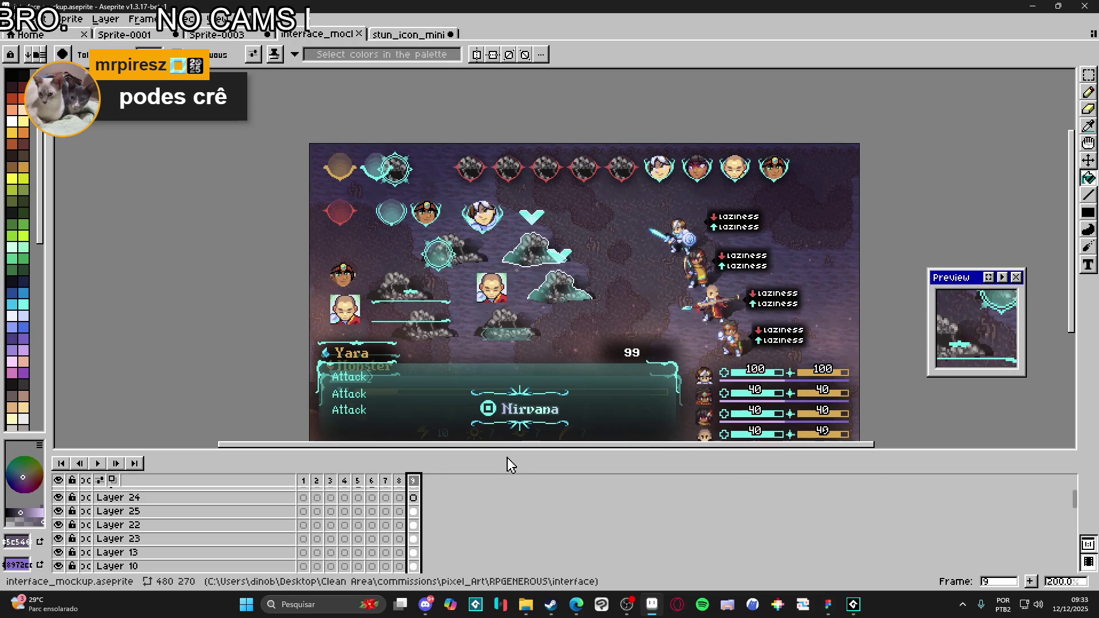
- Step back through the mockup frames from 8 down to the frame 1 Main screen
scroll(506, 416, down, 2)
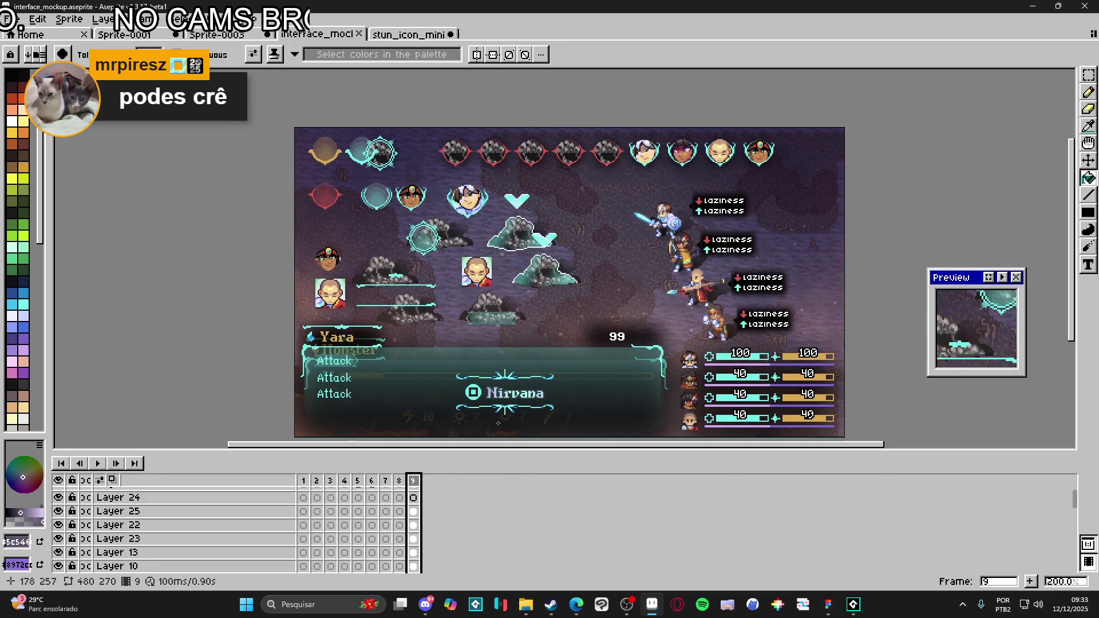
click(399, 483)
click(385, 482)
click(371, 483)
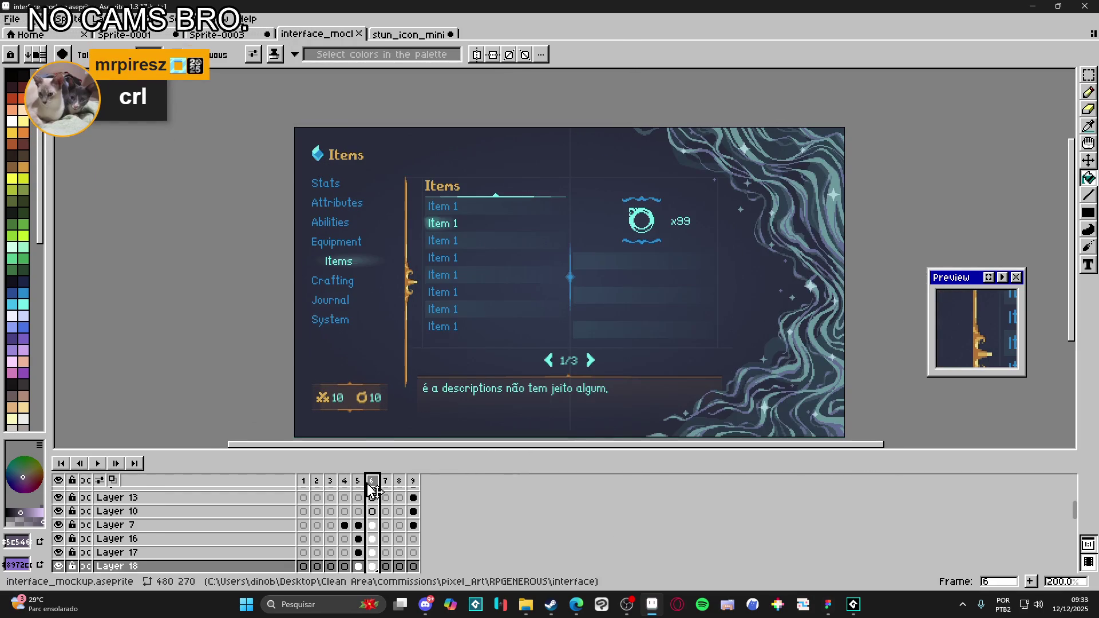
click(358, 483)
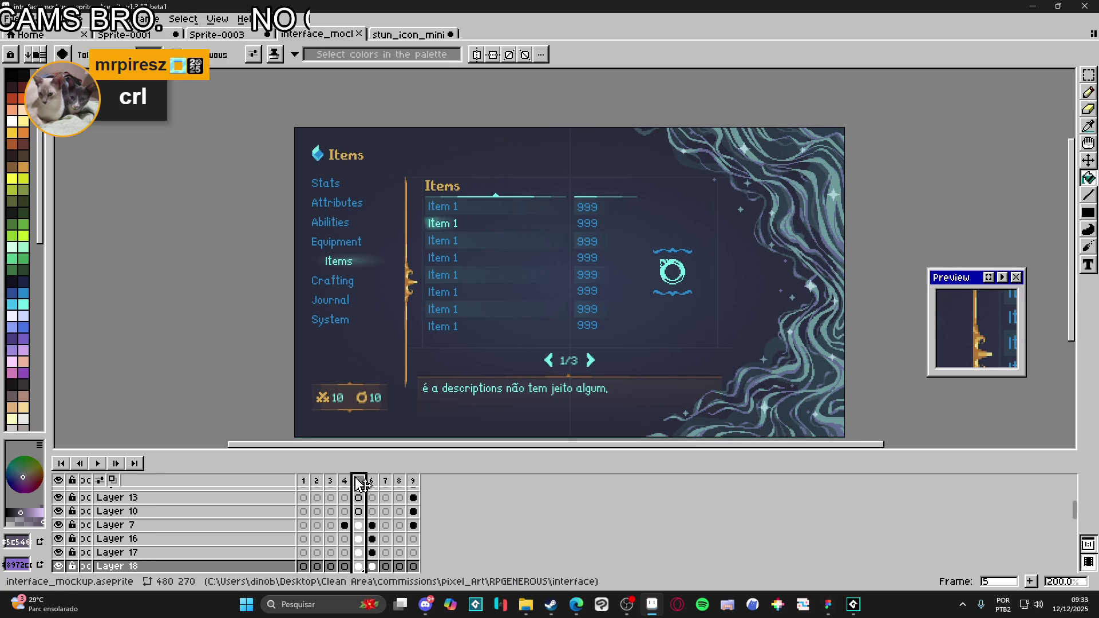
click(344, 484)
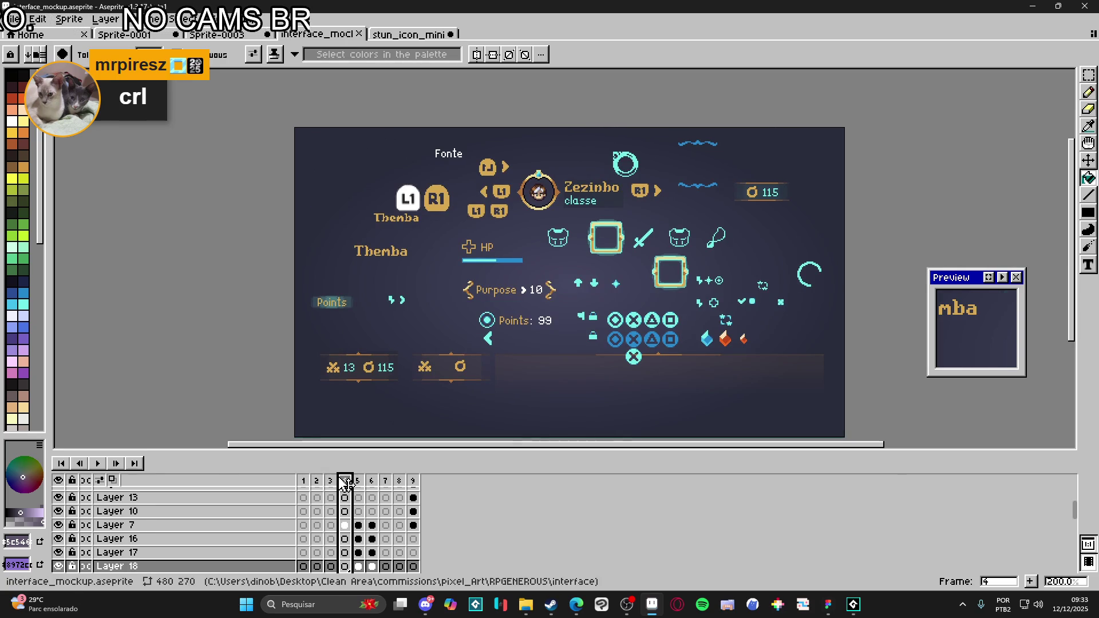
click(335, 483)
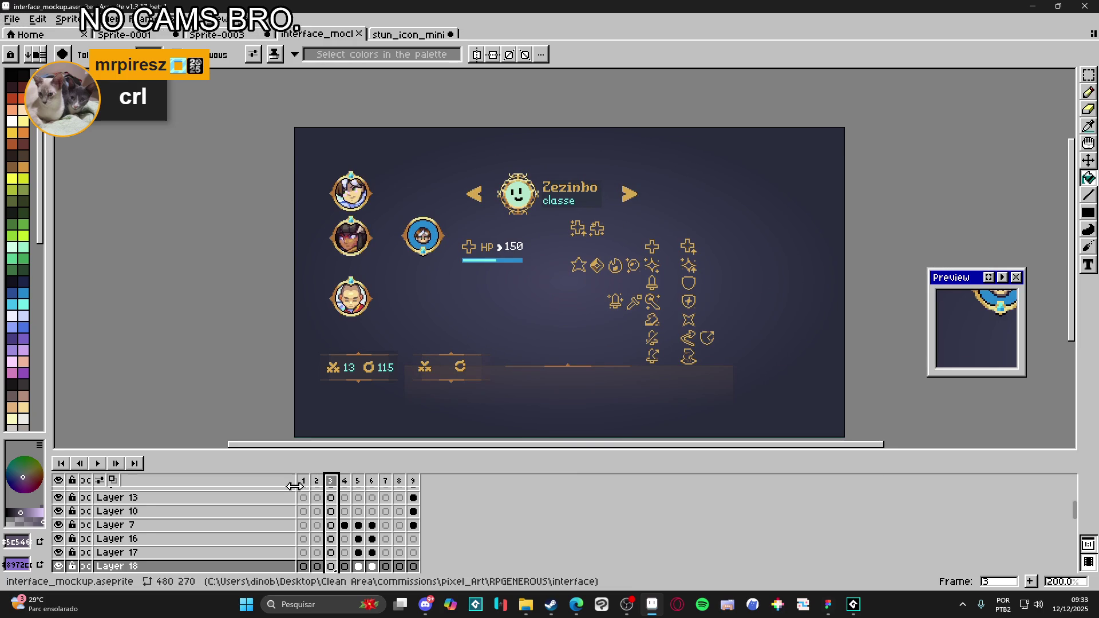
click(319, 488)
click(304, 491)
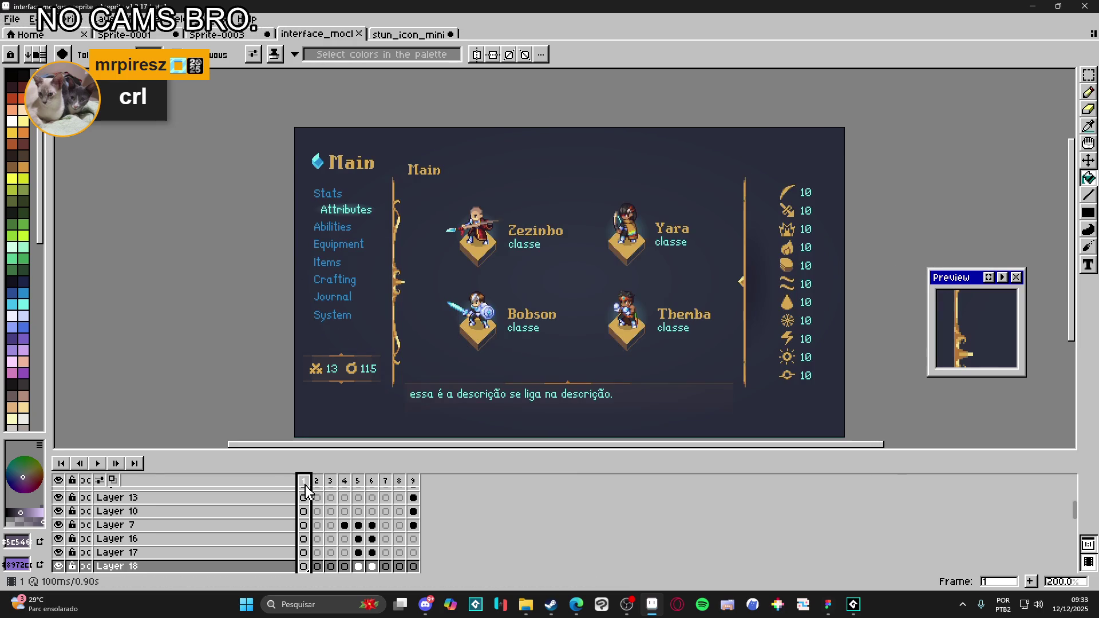
- Move forward through the Items and Monstruary frames back to the frame 9 battle screen
click(370, 484)
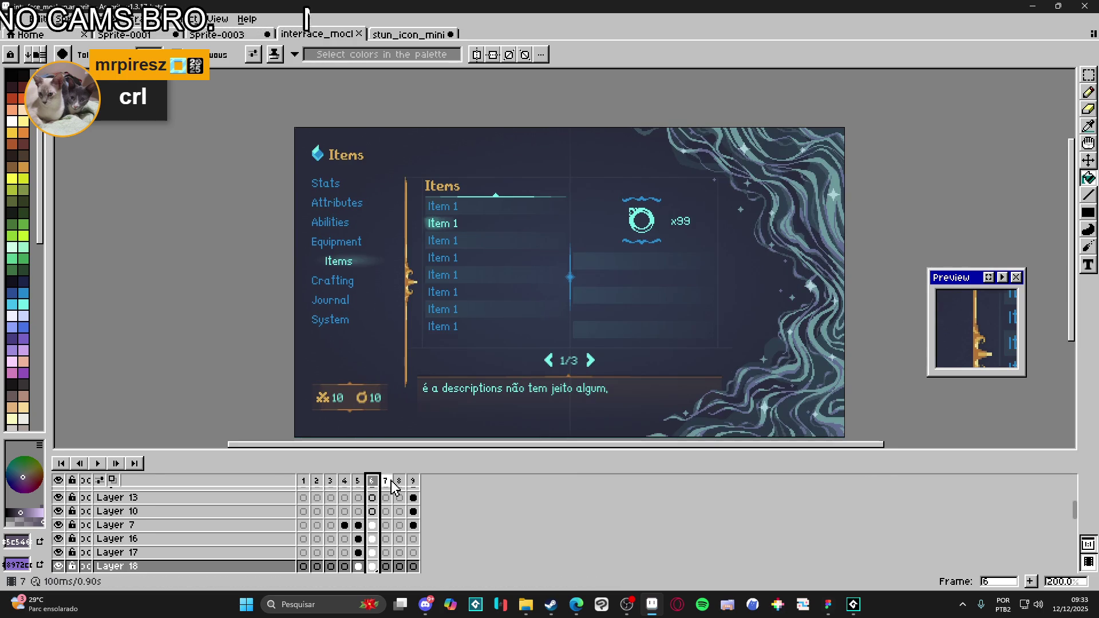
click(391, 482)
click(399, 482)
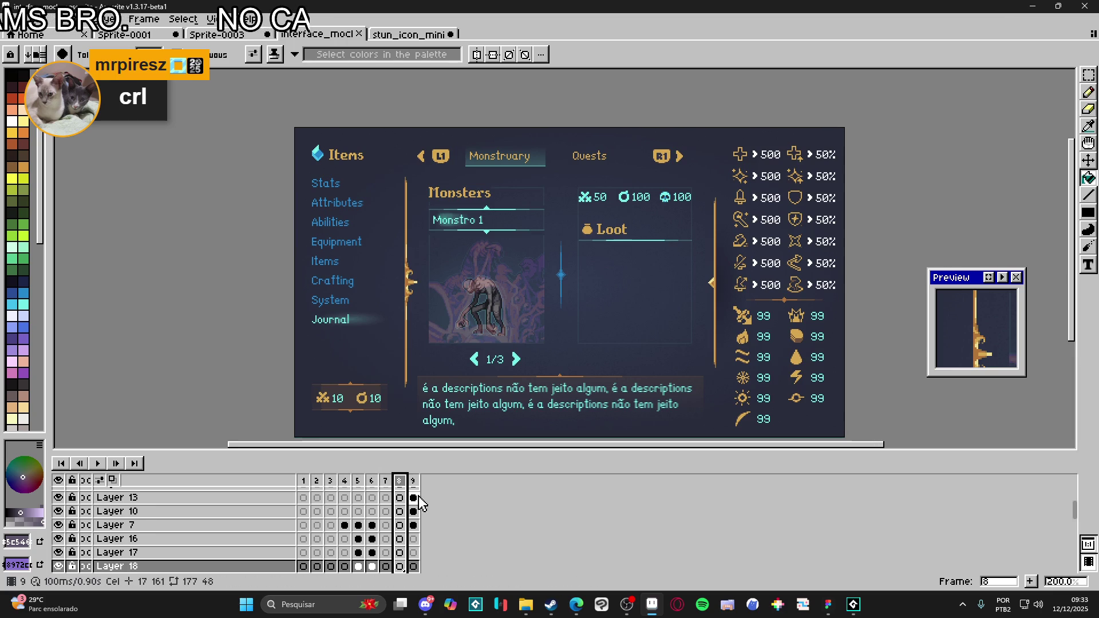
click(415, 492)
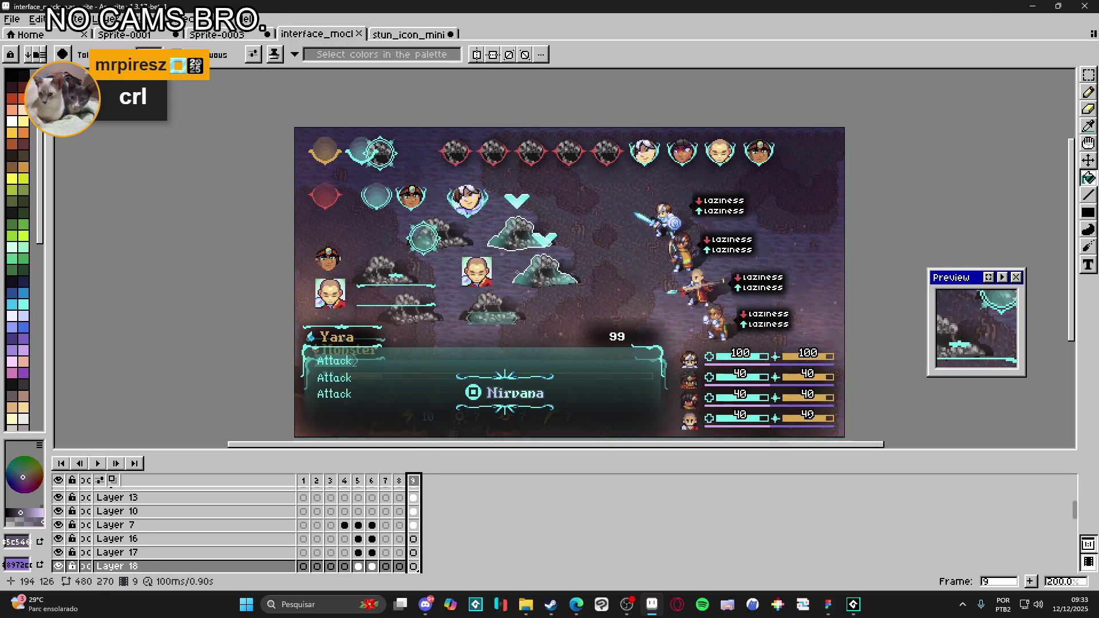
scroll(406, 204, up, 2)
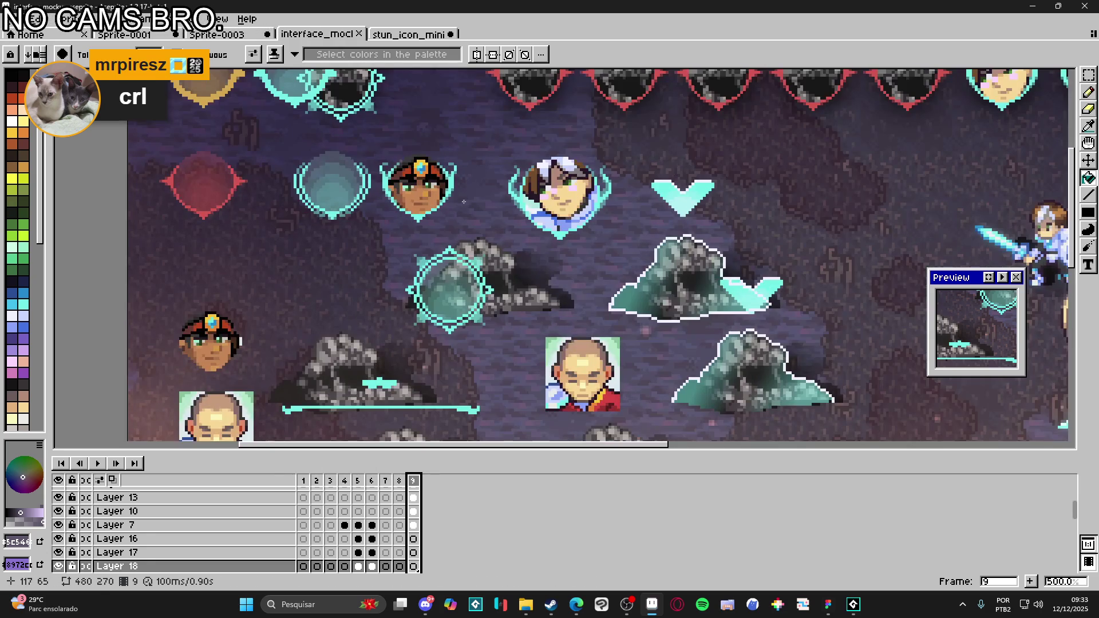
scroll(464, 198, down, 1)
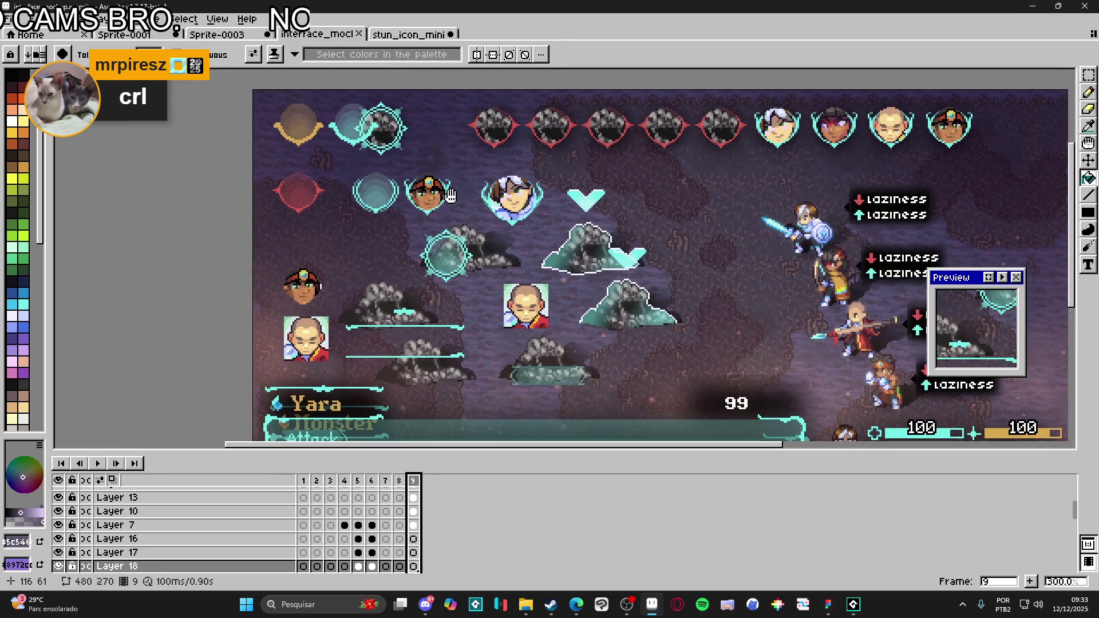
click(830, 604)
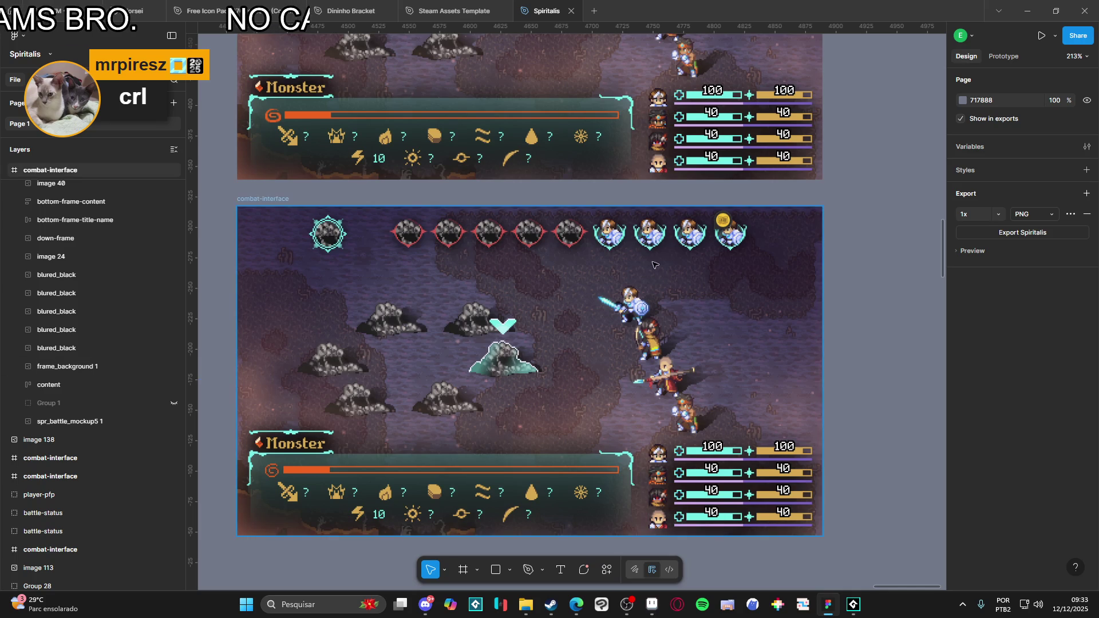
- Select the 27×27 player portrait image 126 inside the battle queue's character frame
click(619, 235)
double_click(619, 235)
double_click(618, 234)
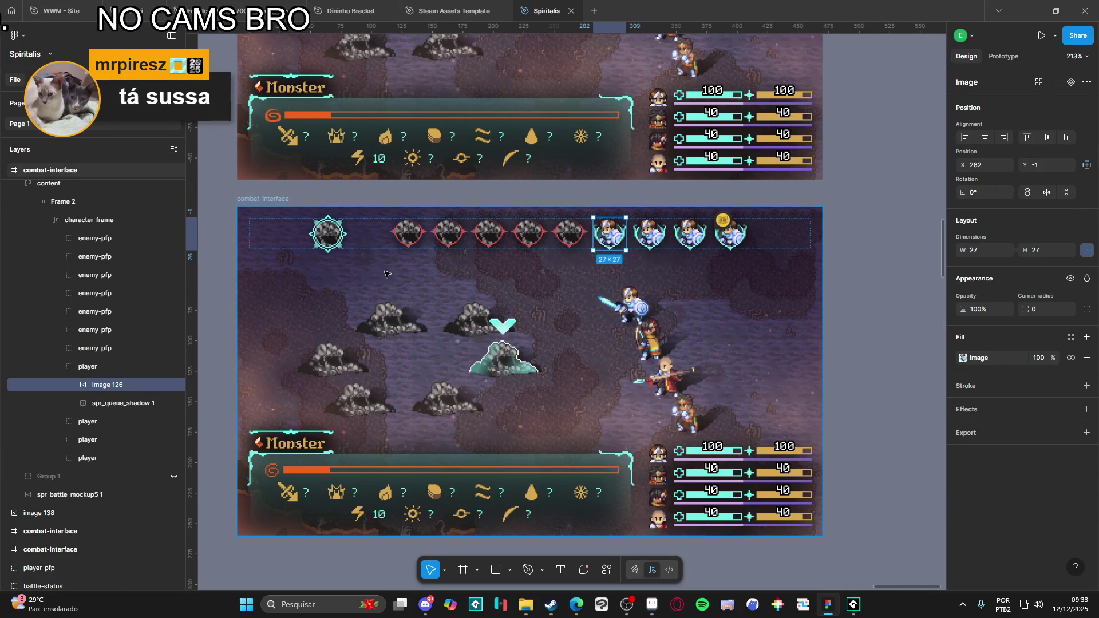
scroll(610, 246, up, 3)
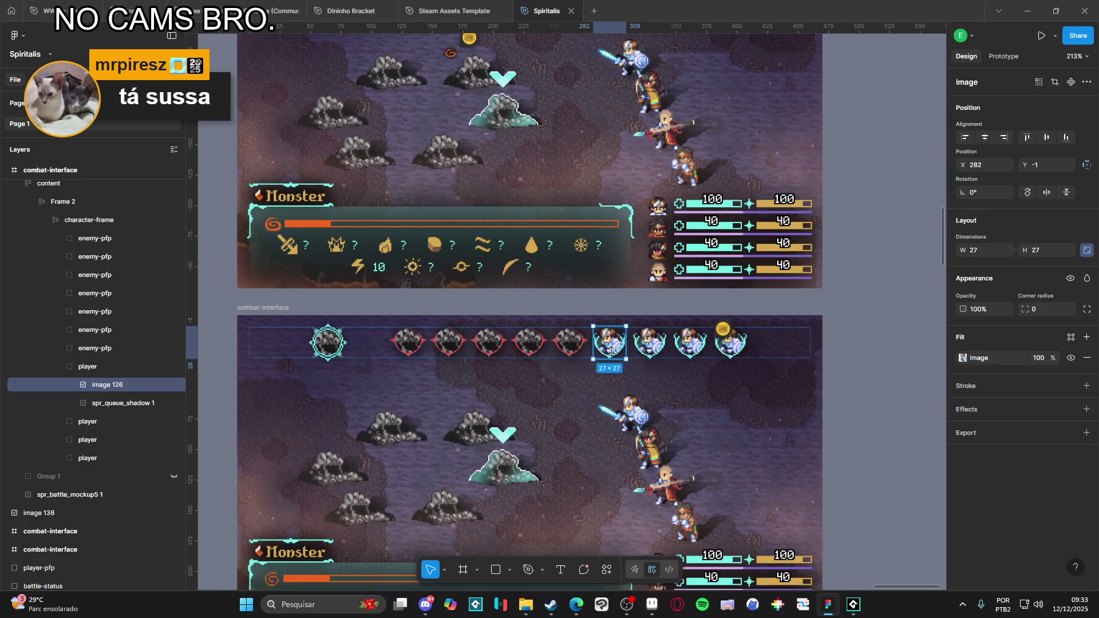
scroll(611, 353, up, 5)
key(alt+Tab)
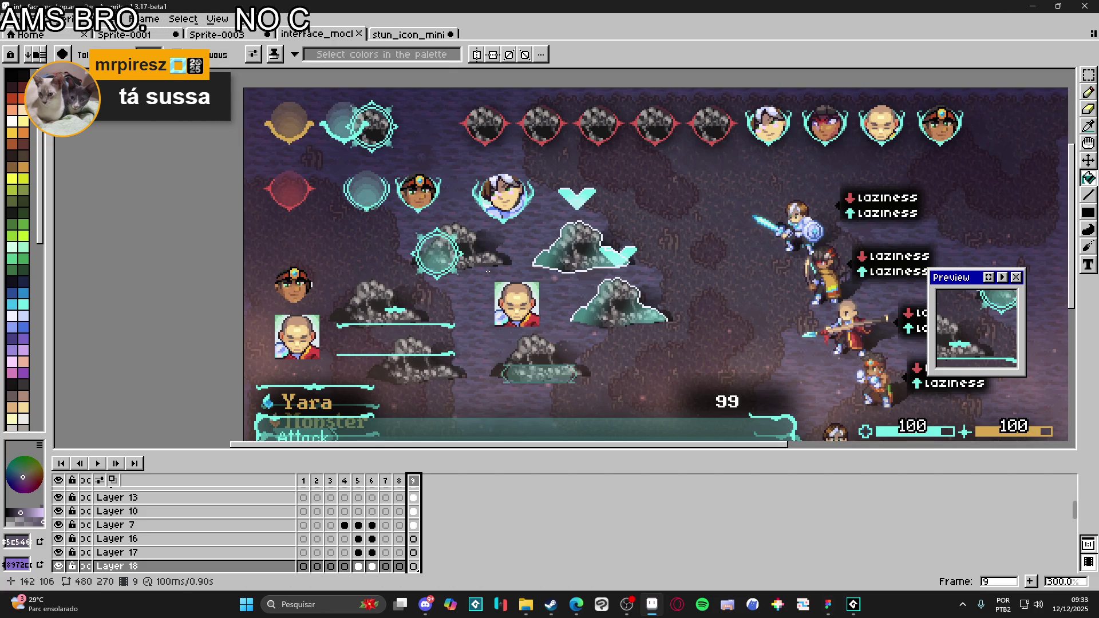
- Hide Layer 22 in the interface mockup
key(v)
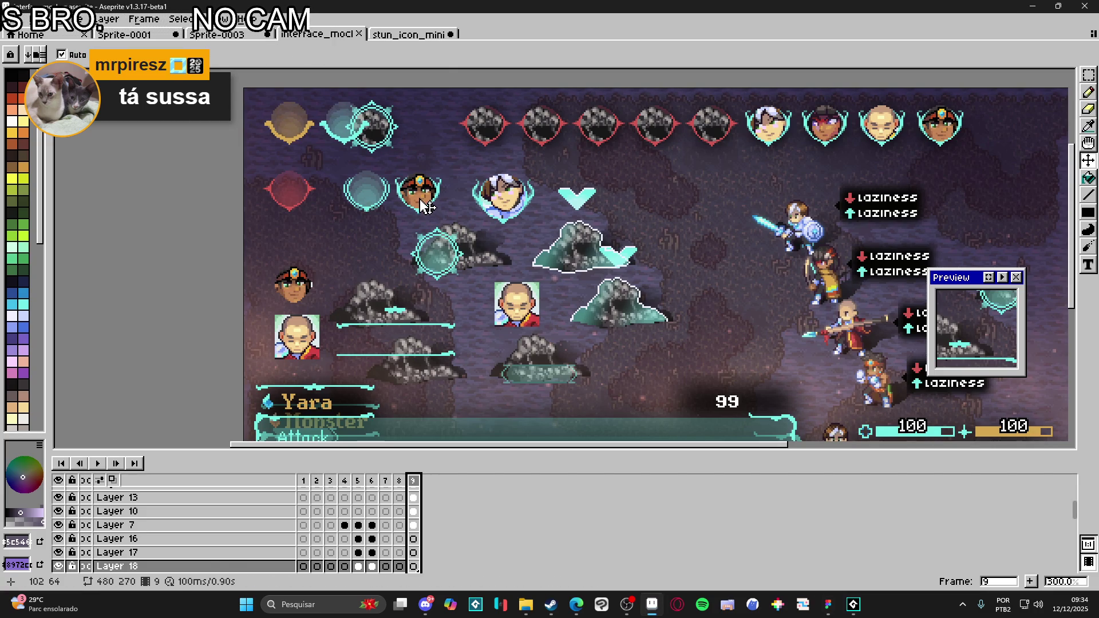
key(ctrl+v)
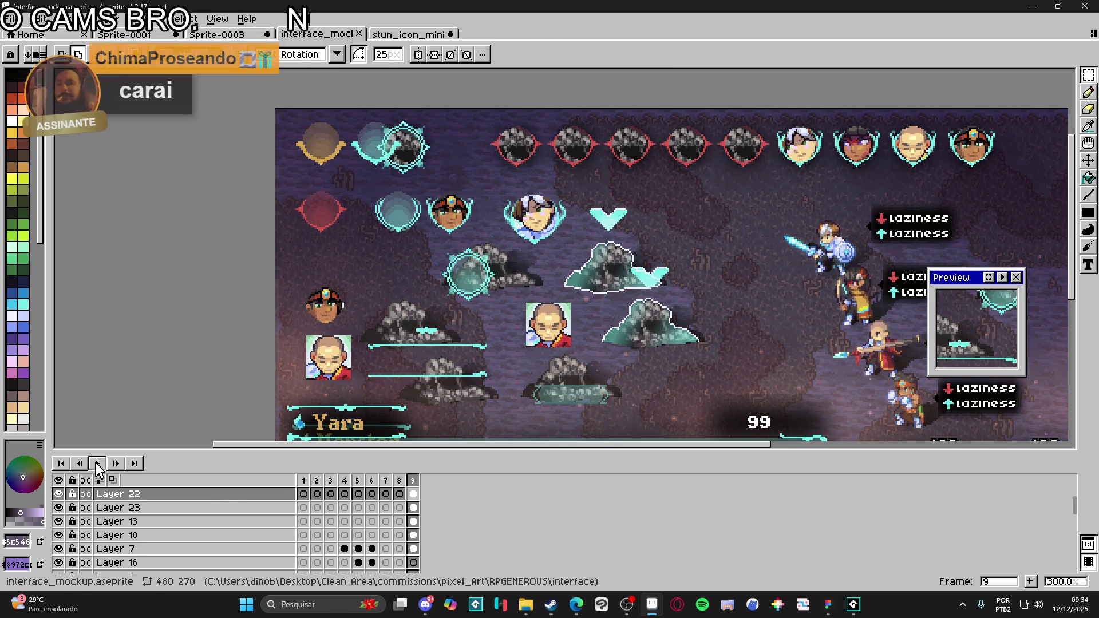
click(58, 496)
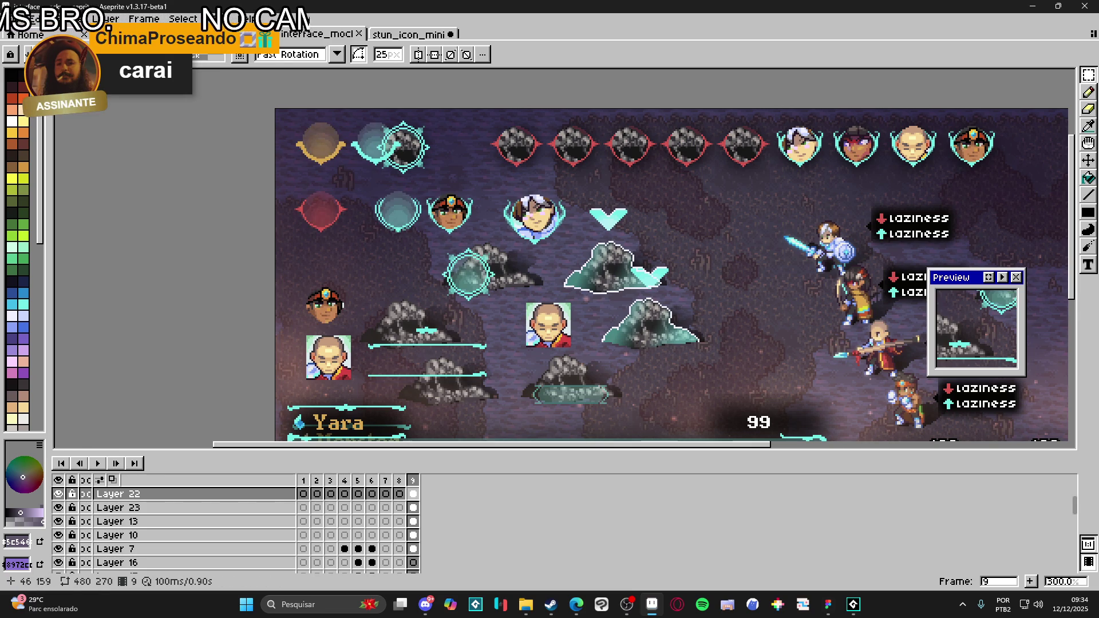
- Check mockup frames 8 and 9, then open spr_battle_icon_model.aseprite from battle_icons
scroll(551, 320, down, 1)
drag(551, 320, 504, 282)
click(400, 481)
click(414, 481)
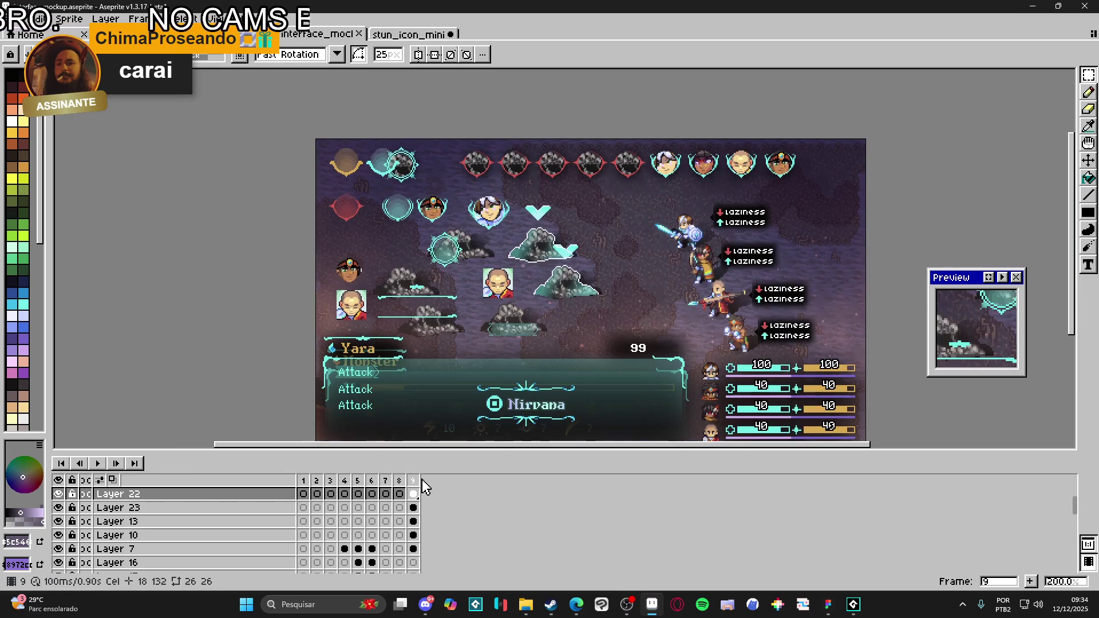
click(526, 604)
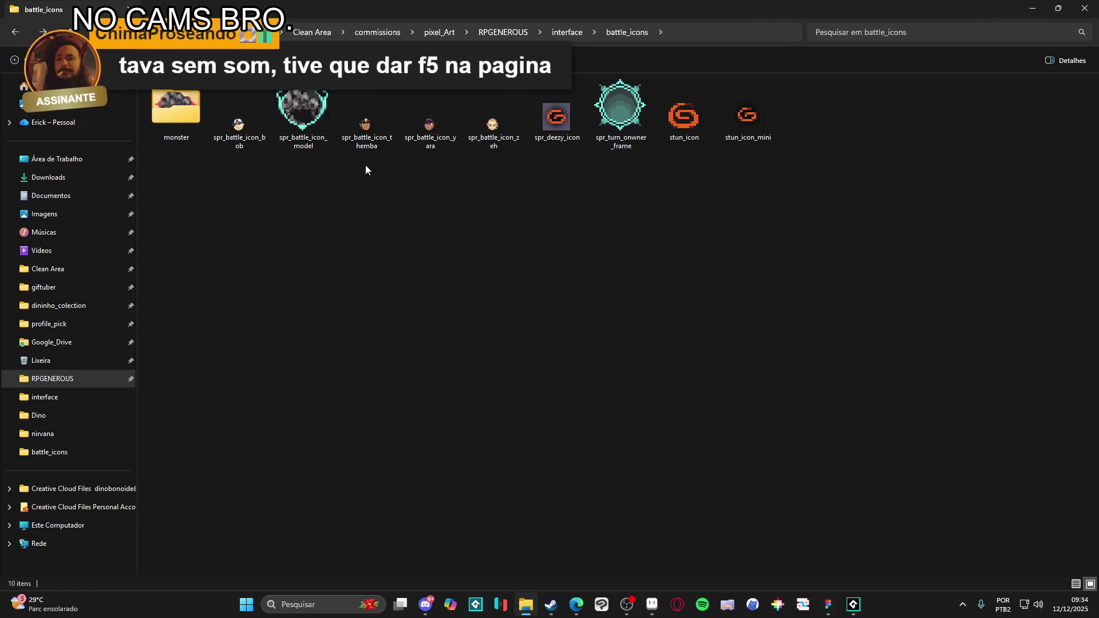
double_click(297, 132)
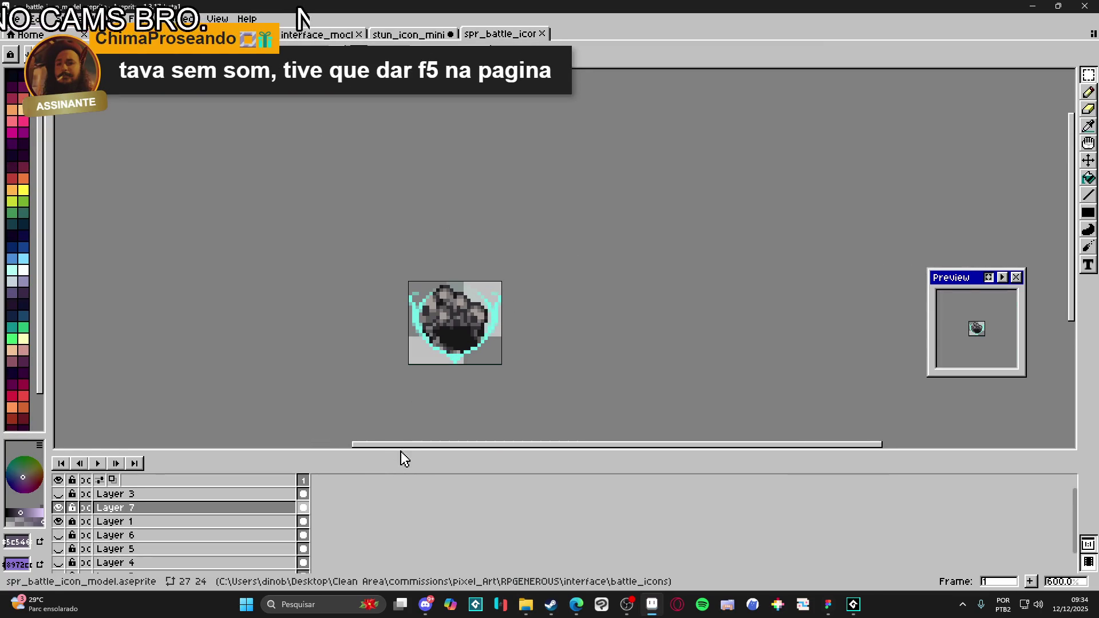
- Toggle Layers 7, 3 and 1 to inspect the icon, leaving Layer 1's cyan frame visible
drag(402, 452, 402, 400)
click(58, 457)
click(59, 443)
click(59, 442)
click(58, 471)
click(59, 471)
click(59, 483)
click(58, 484)
click(59, 471)
click(58, 470)
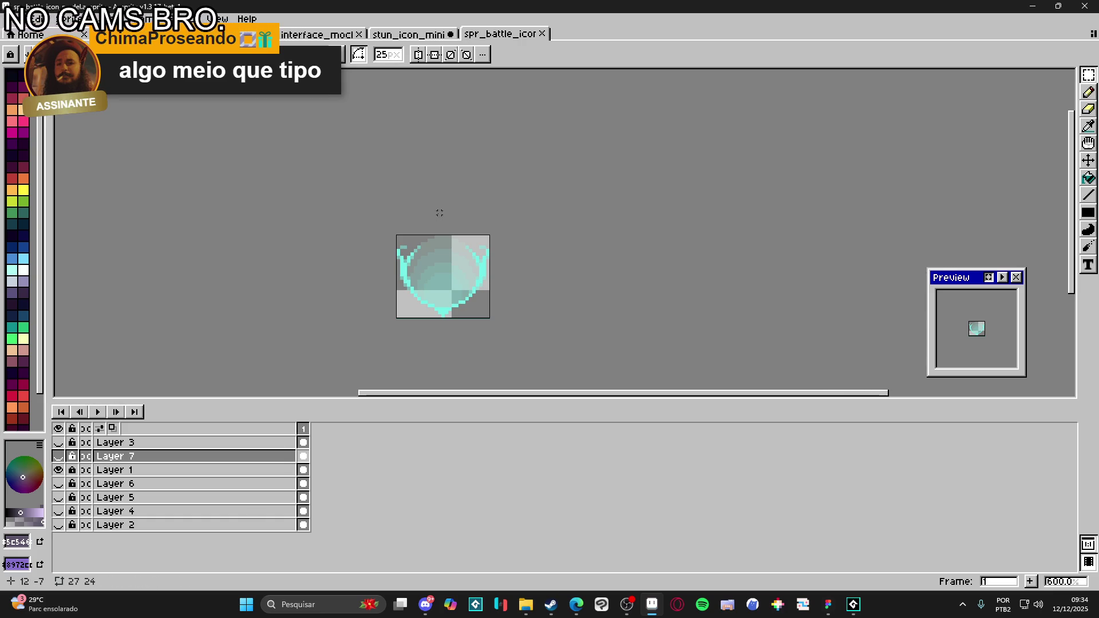
- Enlarge the canvas to 51×37 with 12 px left/right and 13 px top borders, then view stun_icon_mini
key(ctrl+alt+c)
drag(453, 235, 467, 191)
mouse_move(489, 253)
mouse_down()
mouse_move(537, 256)
mouse_move(528, 256)
mouse_up()
click(210, 350)
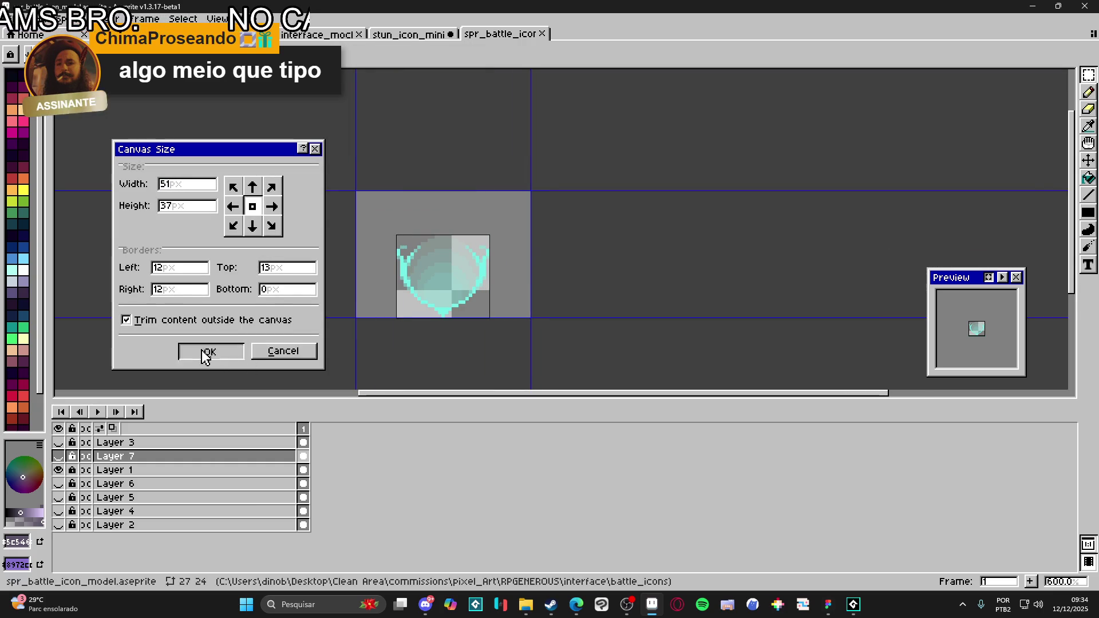
click(409, 34)
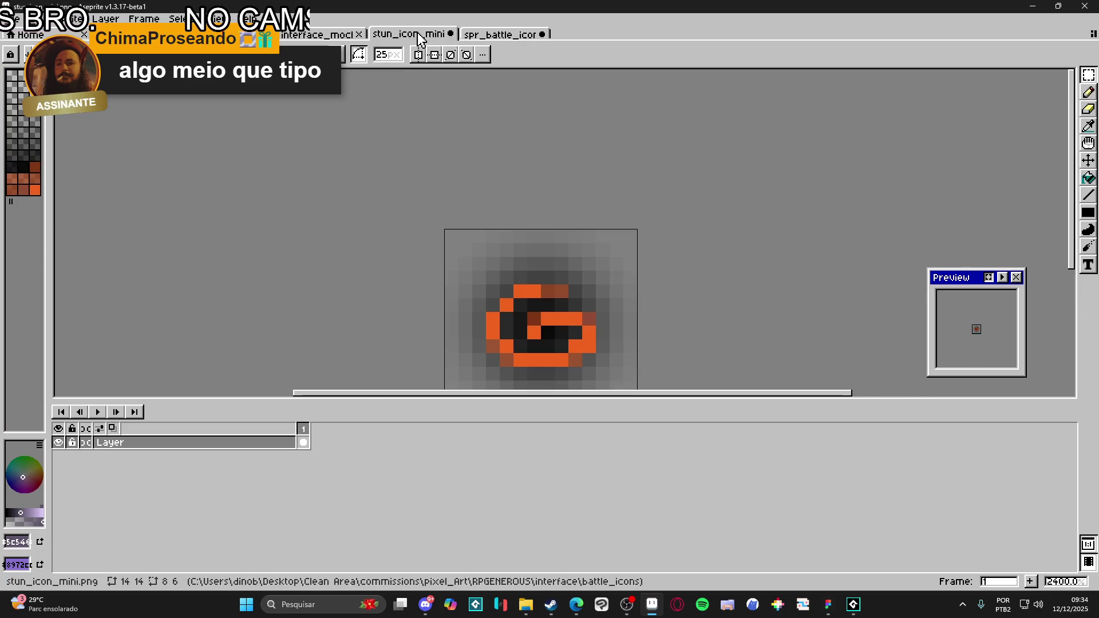
- Dock the battle icon beside the mockup and frame the mockup's queue icons
click(327, 34)
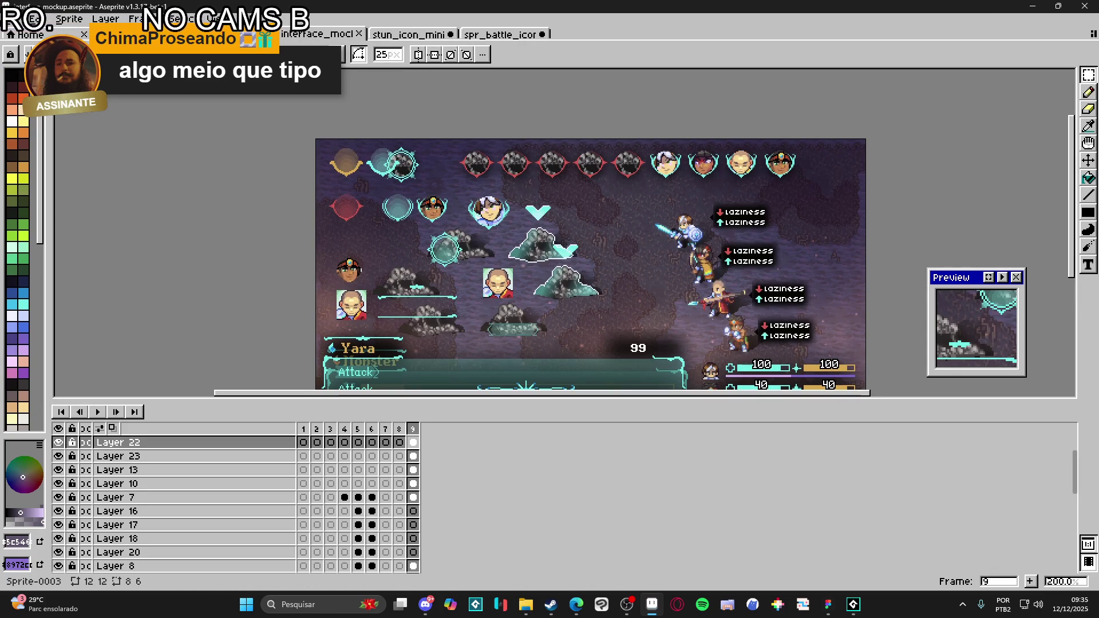
click(229, 34)
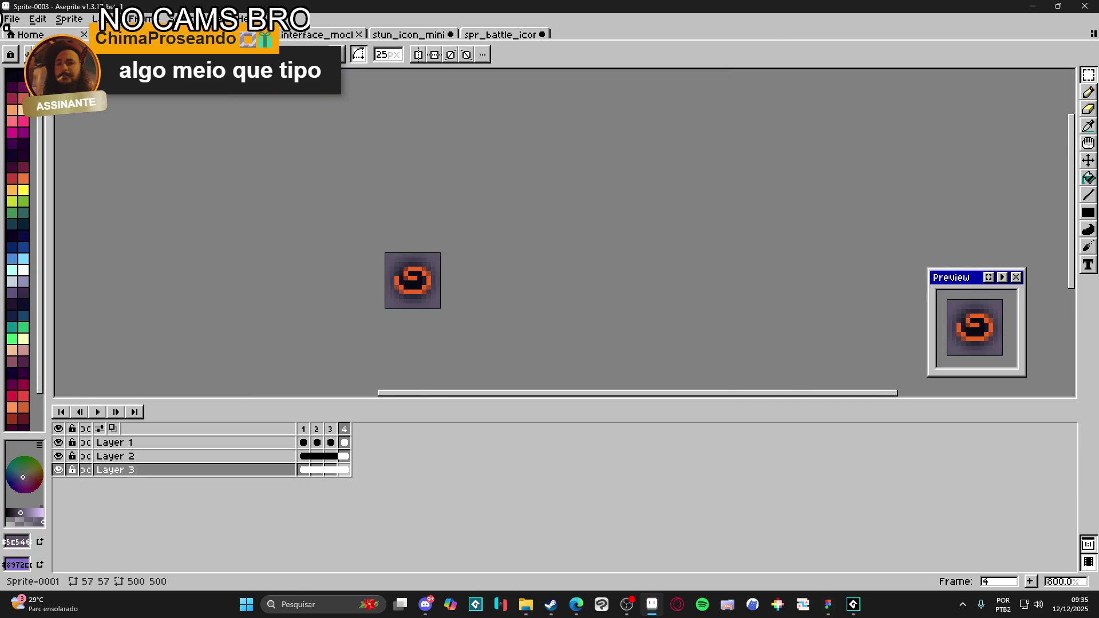
click(515, 35)
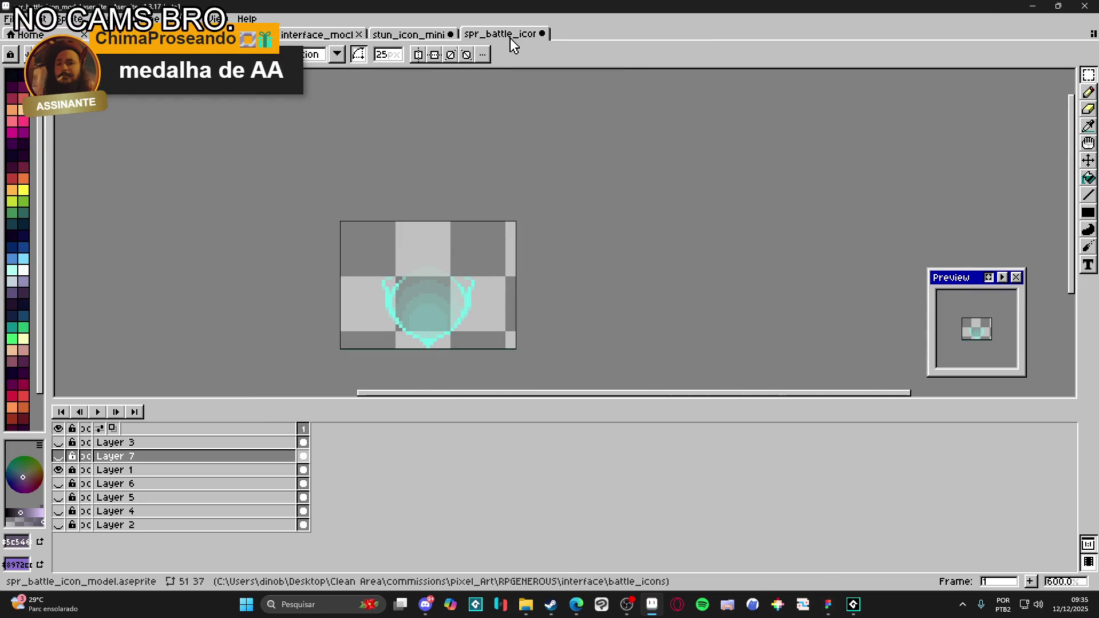
mouse_move(513, 45)
mouse_down()
mouse_move(766, 128)
mouse_move(1080, 186)
mouse_move(1065, 189)
mouse_up()
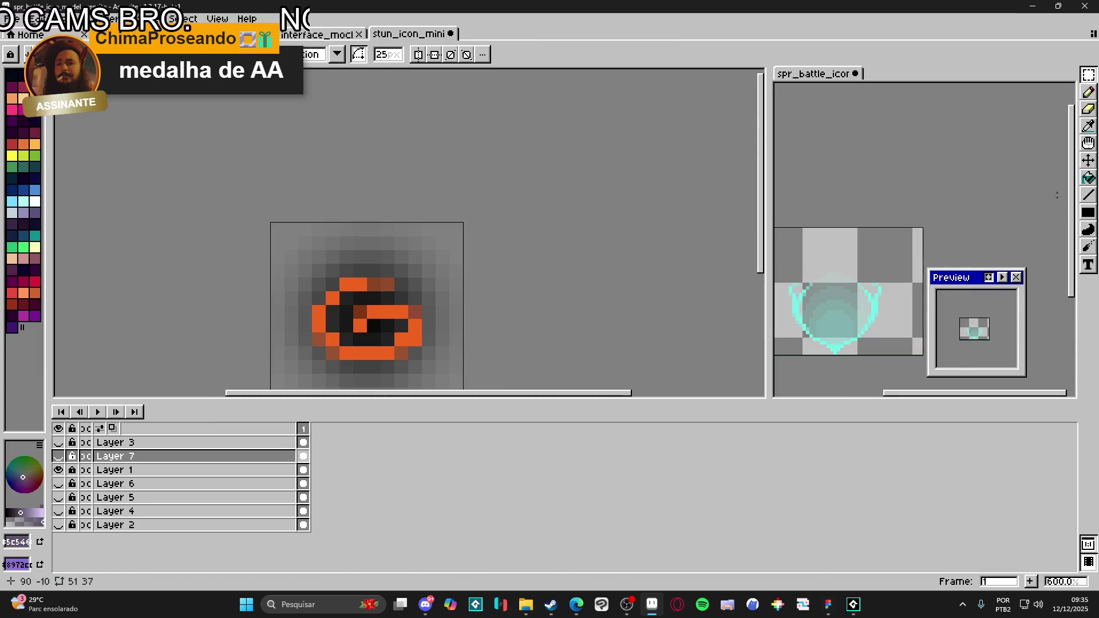
mouse_move(766, 205)
mouse_down()
mouse_move(187, 184)
mouse_move(329, 202)
mouse_up()
drag(217, 330, 170, 284)
mouse_move(757, 307)
mouse_down()
mouse_move(542, 304)
mouse_move(546, 322)
mouse_up()
scroll(534, 308, up, 1)
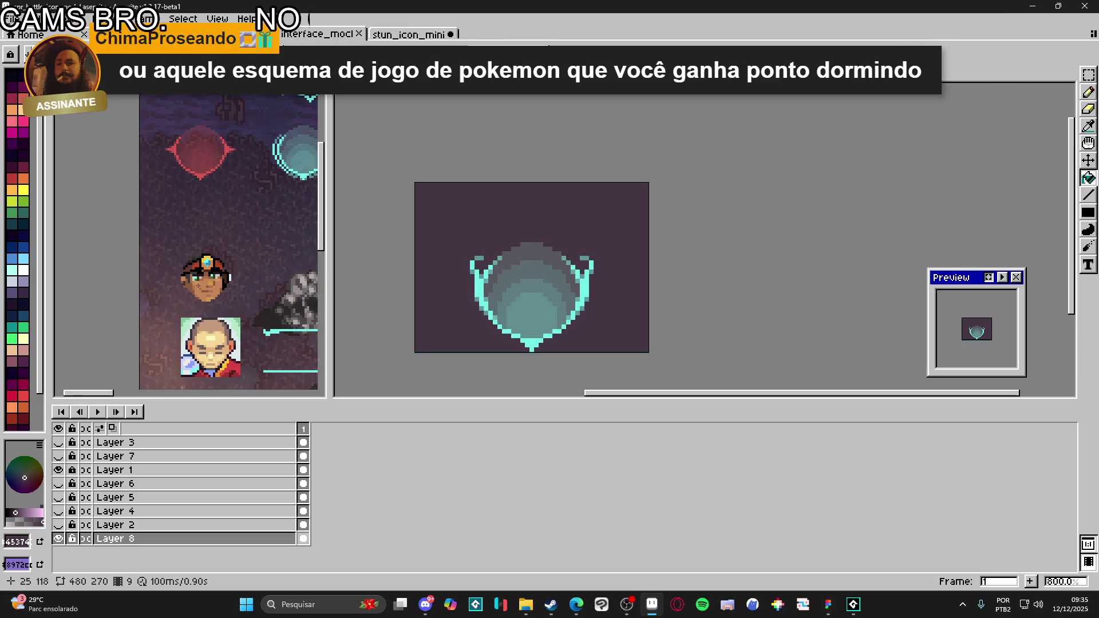
mouse_move(246, 273)
mouse_down()
mouse_move(229, 238)
mouse_move(132, 241)
mouse_up()
drag(475, 298, 488, 301)
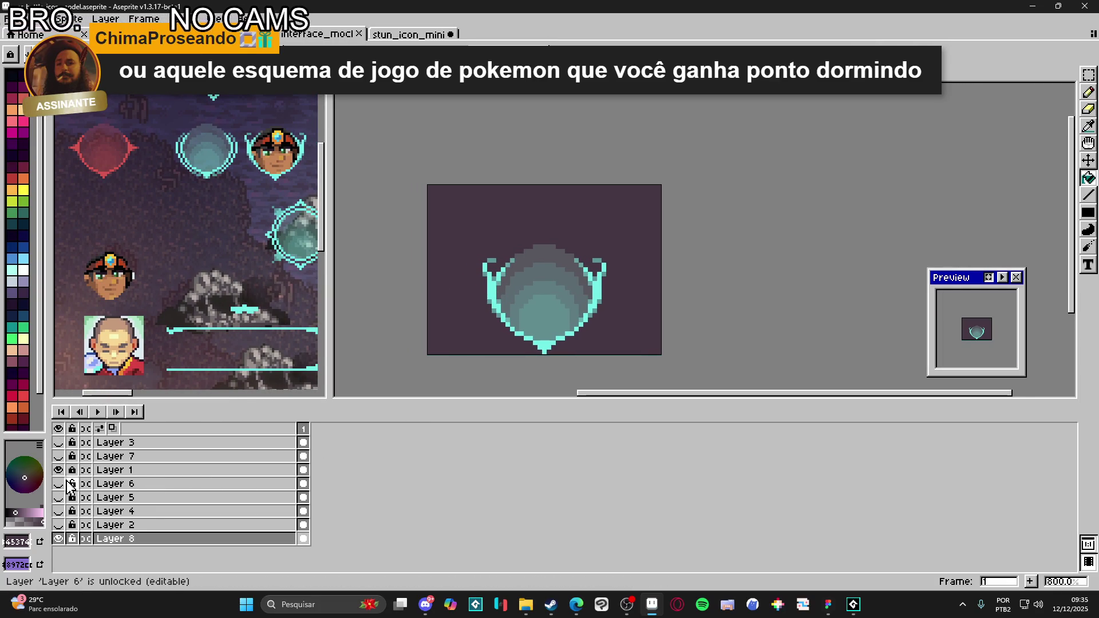
- Add a new empty Layer 9 above Layer 1, then bring up File Explorer
click(162, 477)
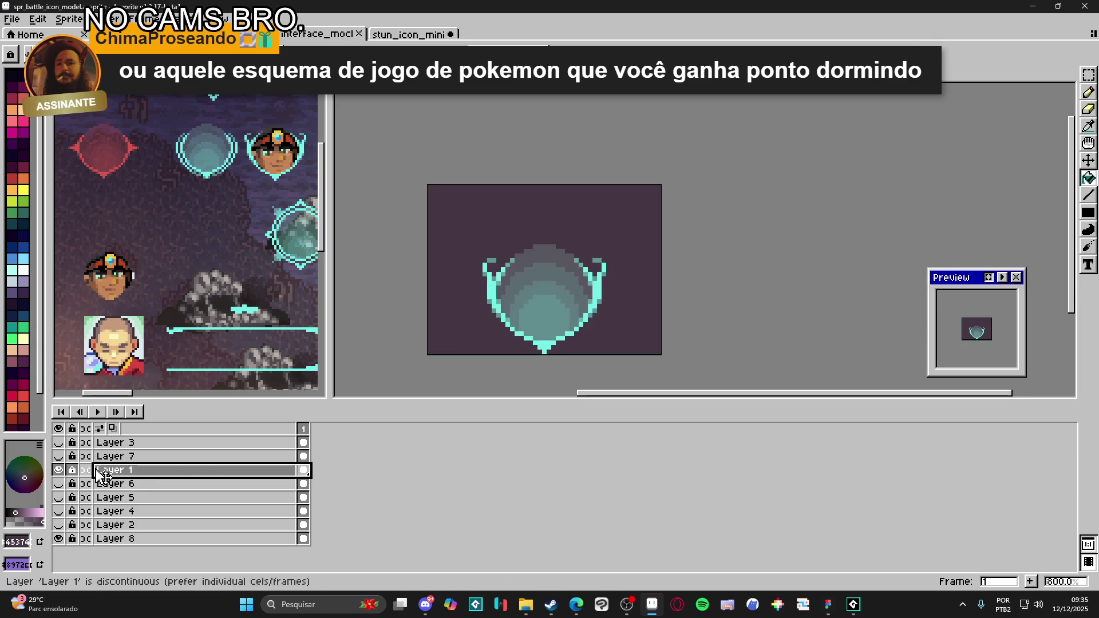
key(shift+n)
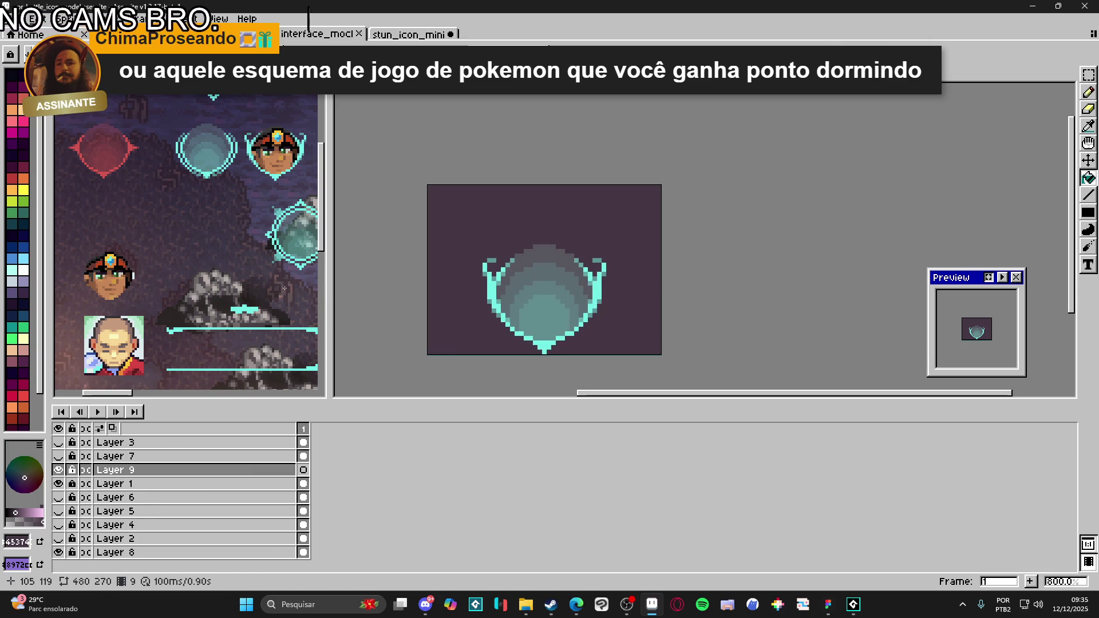
click(317, 34)
click(524, 606)
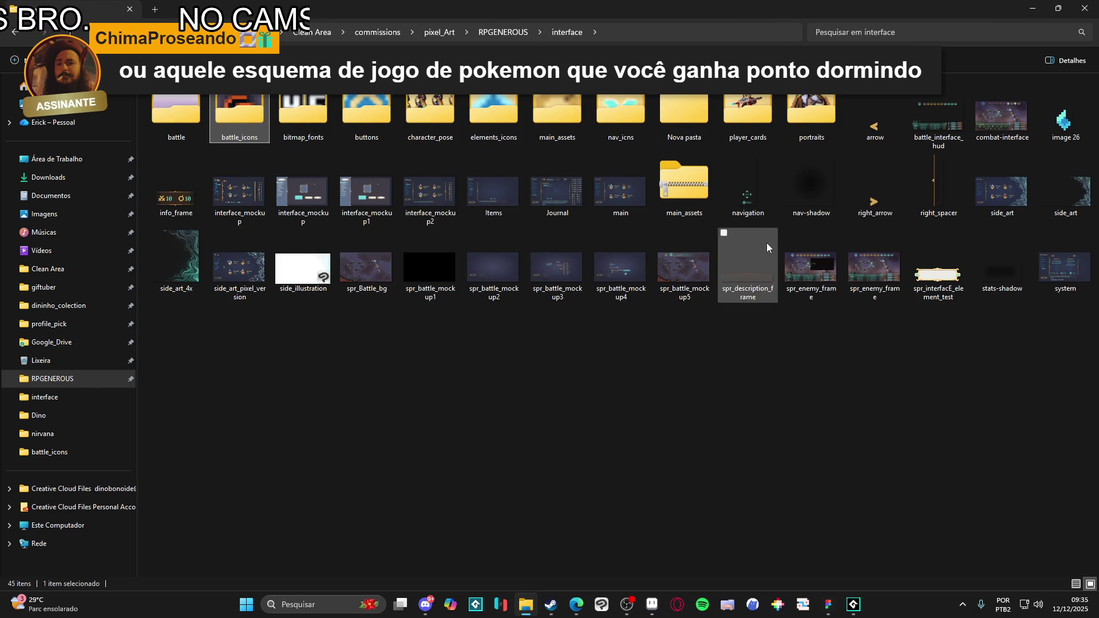
- Browse the interface folder's player_cards and character_pose subfolders
double_click(739, 103)
click(15, 38)
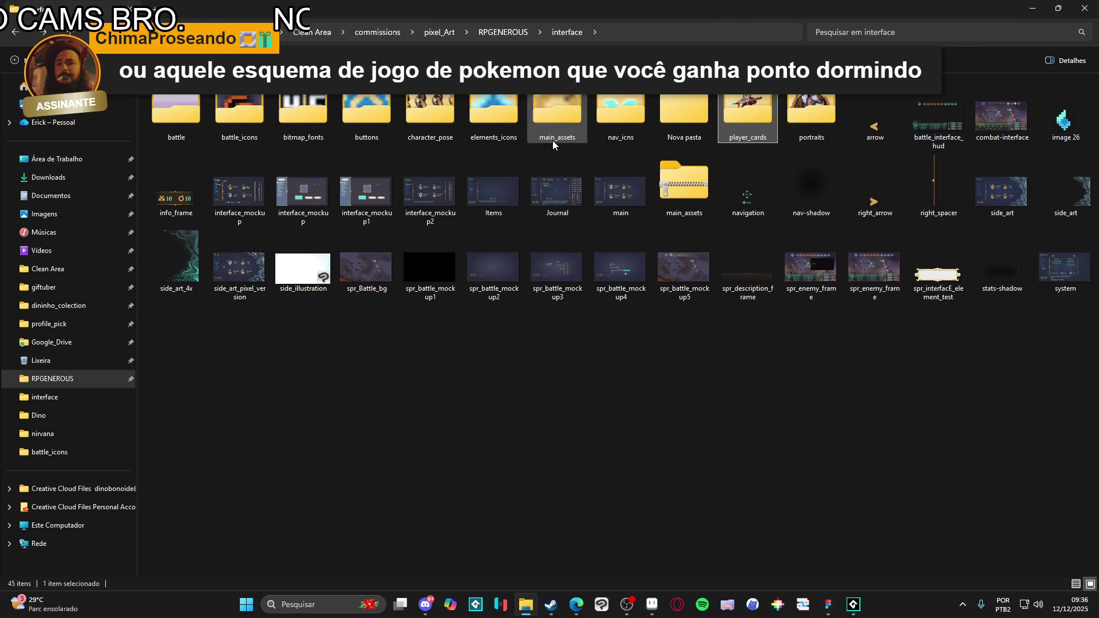
double_click(430, 133)
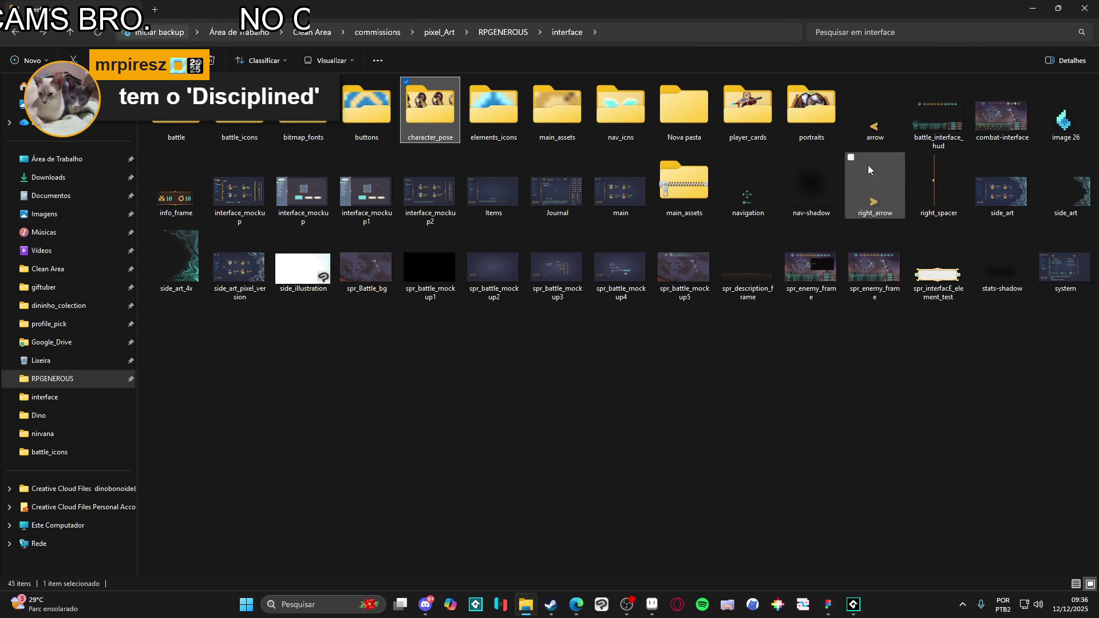
click(918, 141)
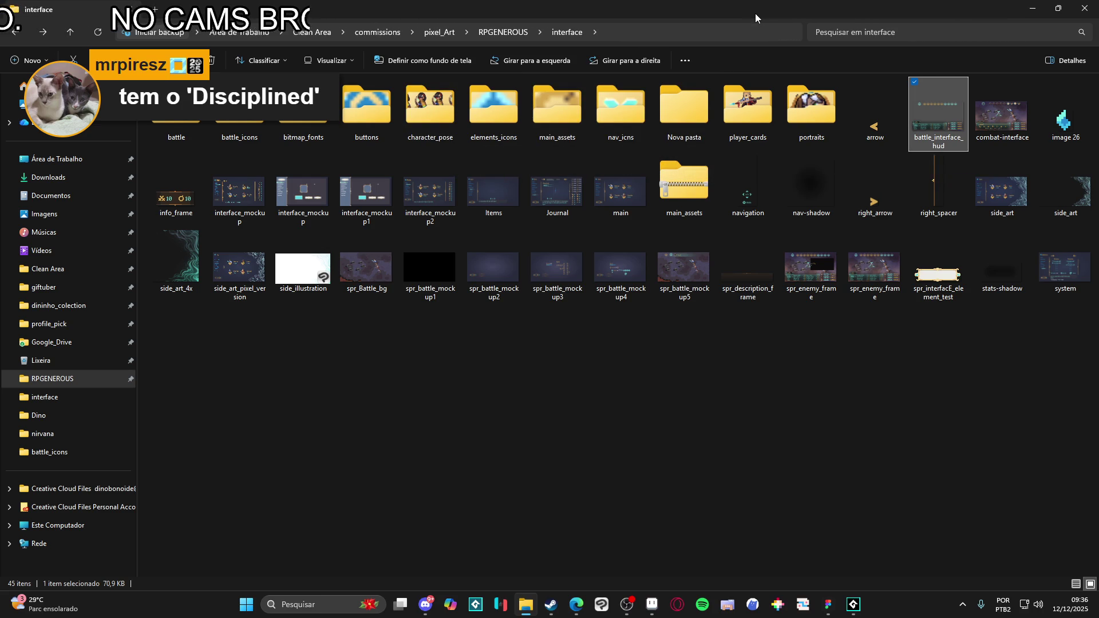
double_click(738, 122)
key(alt+Left)
key(Left)
key(Left)
key(Left)
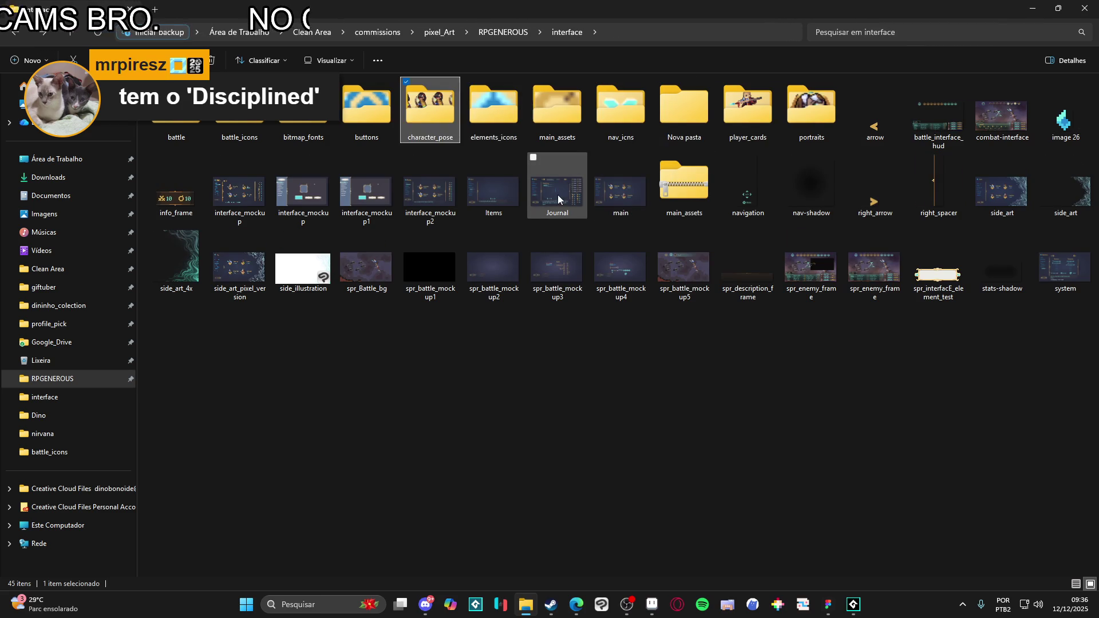
key(Left)
key(Return)
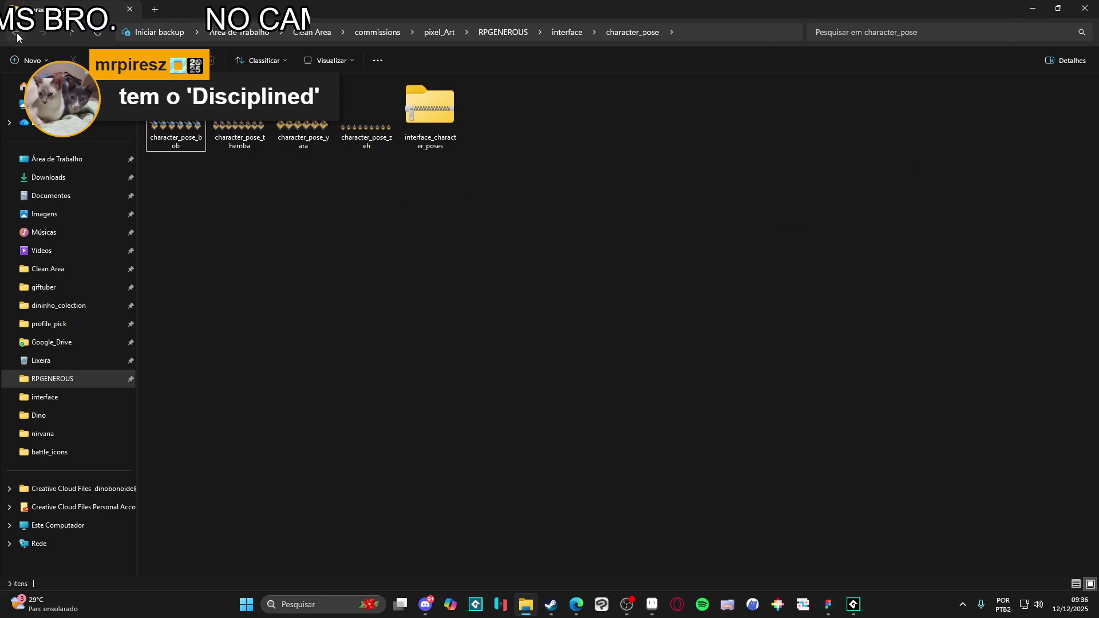
- Go back to RPGENEROUS, open characters and select Bob - battle sprite-Sheet
click(15, 33)
key(alt+Left)
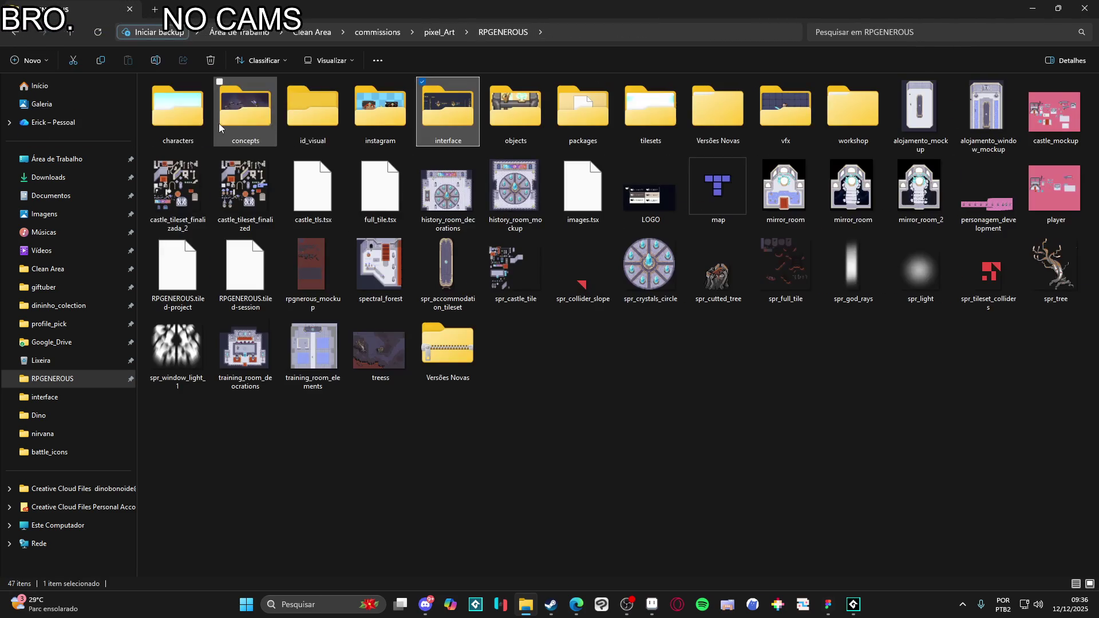
double_click(192, 116)
click(564, 127)
key(ctrl+w)
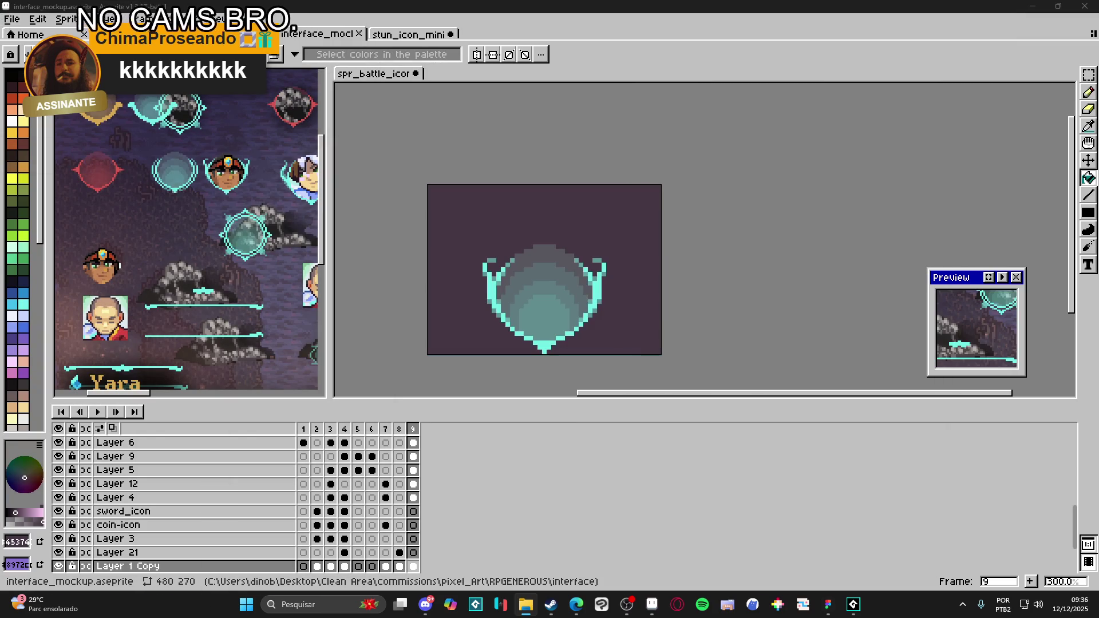
- Drag Bob - battle sprite-Sheet into Aseprite, glance at the Figma mockup and return
drag(734, 37, 636, 35)
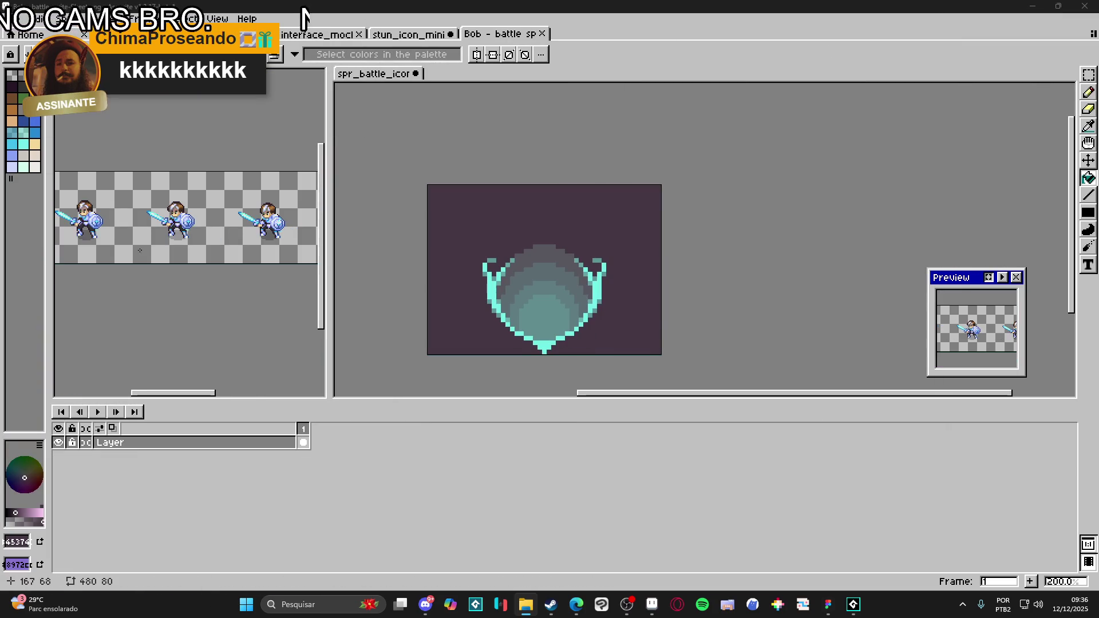
click(834, 608)
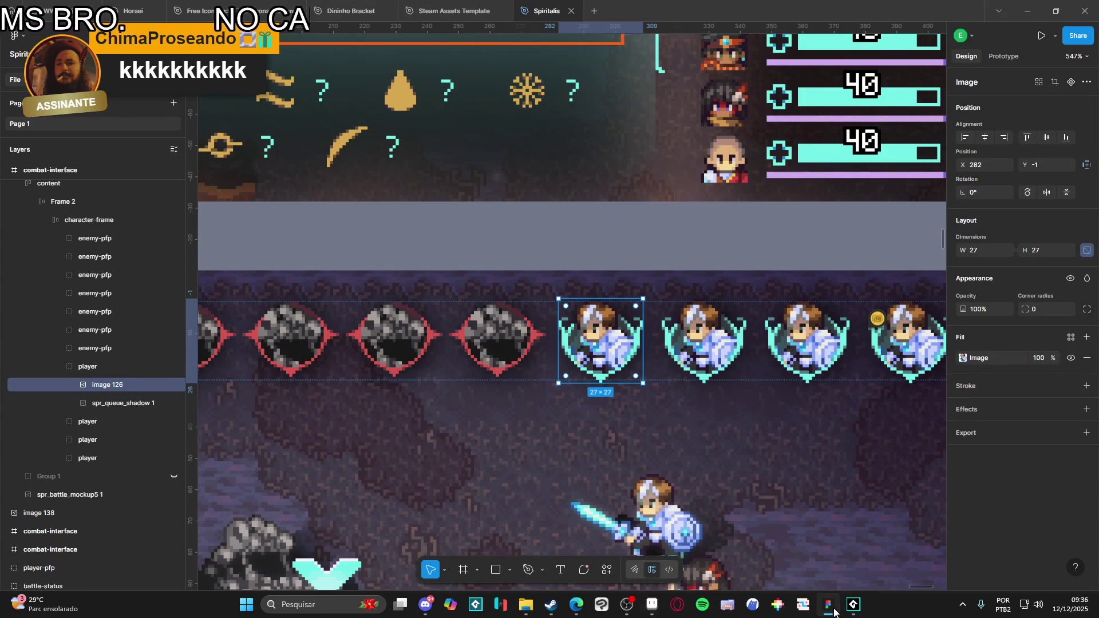
click(835, 612)
drag(126, 249, 245, 252)
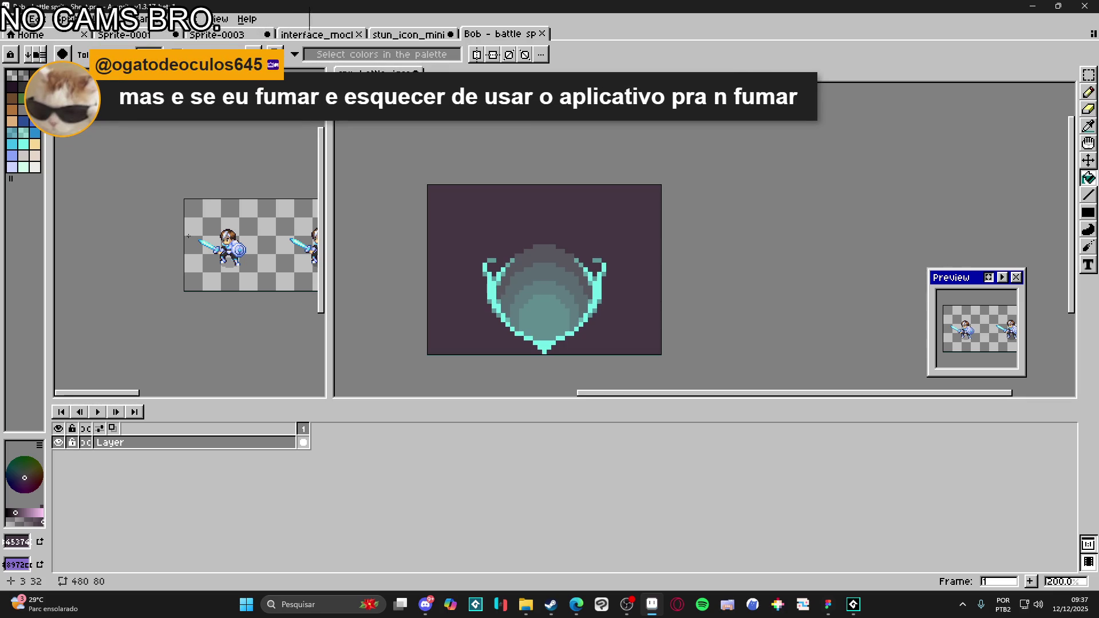
- Marquee-select Bob's head and upper body on the sprite sheet for copying
scroll(226, 241, up, 5)
key(v)
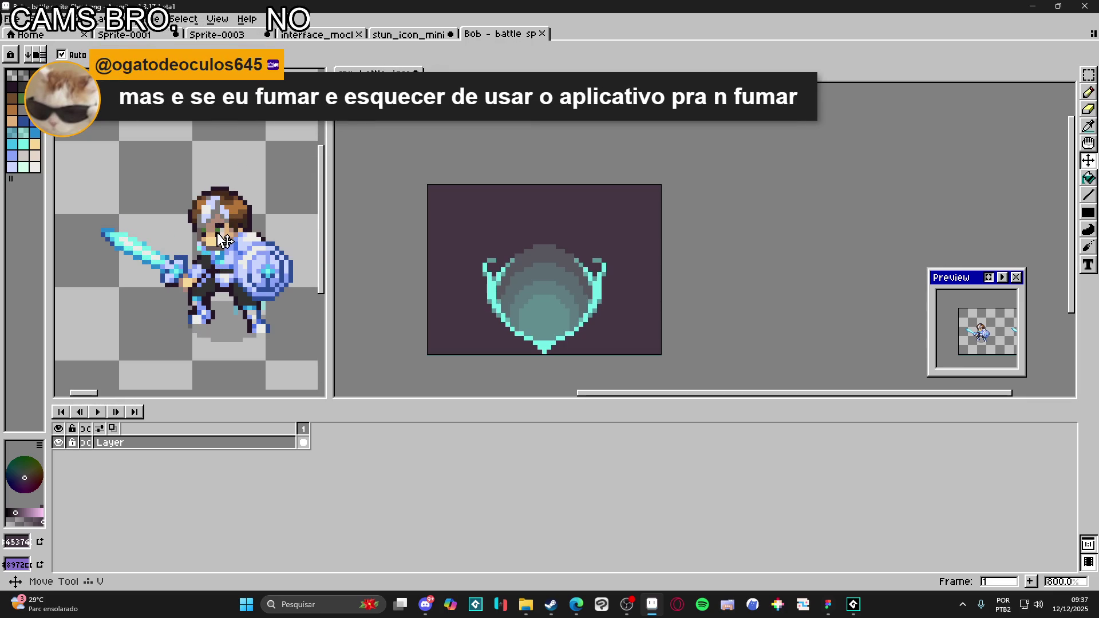
key(m)
key(ctrl+apostrophe)
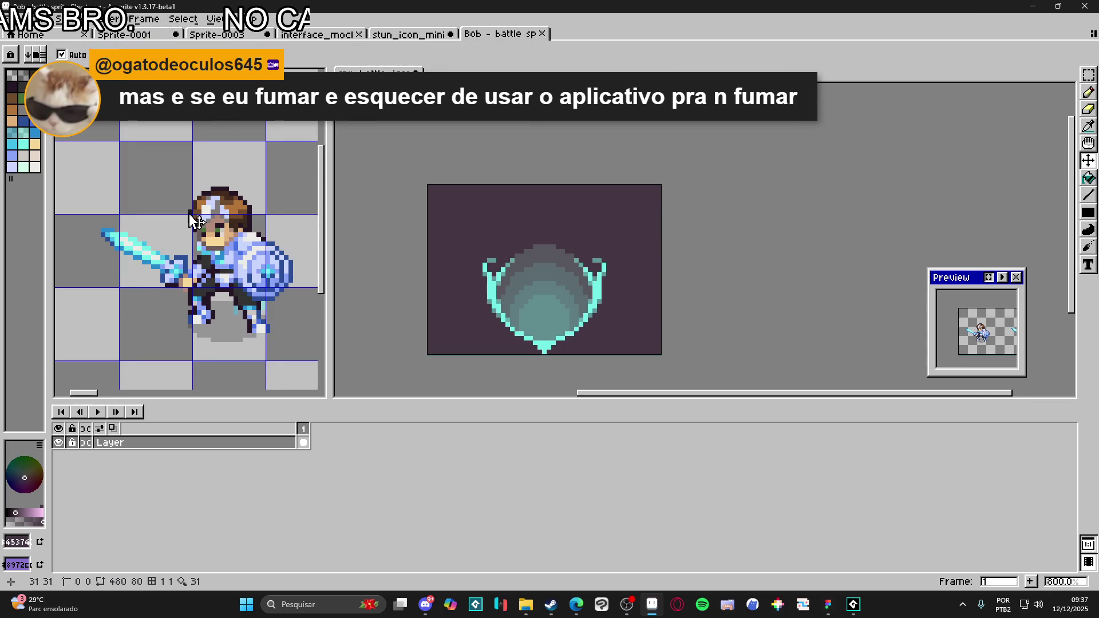
scroll(183, 195, up, 3)
scroll(183, 191, right, 3)
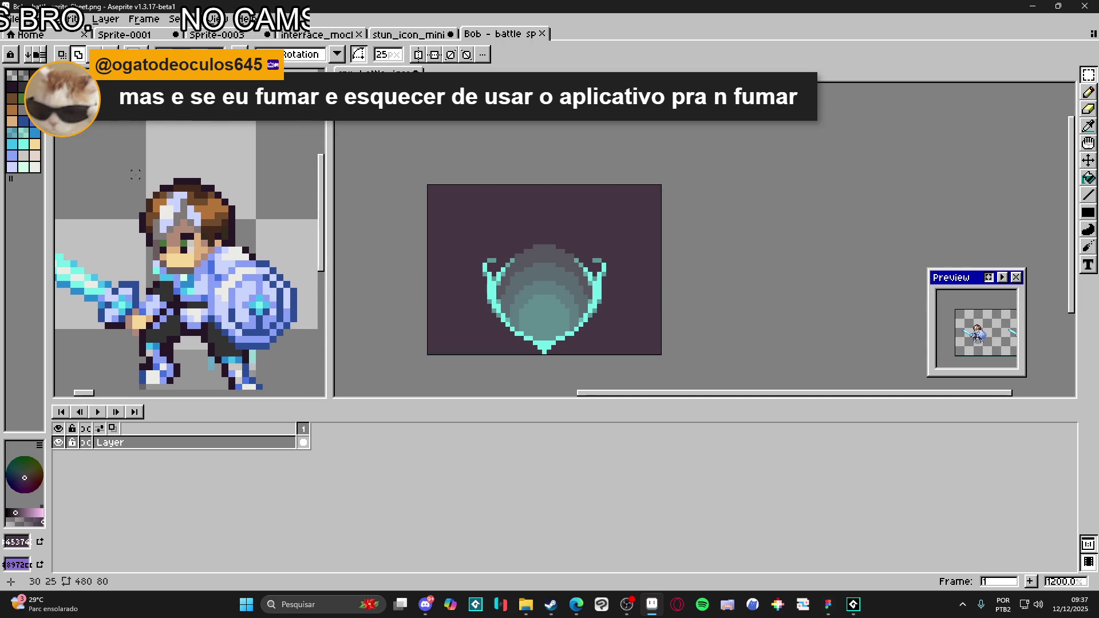
scroll(101, 162, down, 1)
drag(95, 152, 234, 273)
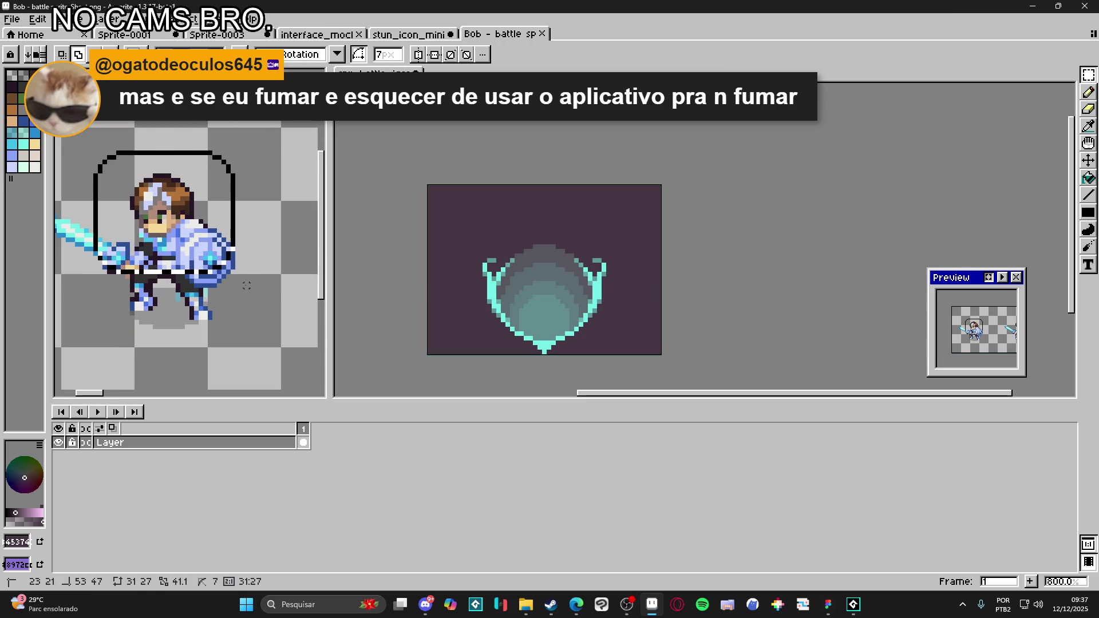
key(ctrl+alt+c)
click(283, 350)
- Paste the knight portrait onto Layer 9 of the battle icon and move it over the teal frame
key(v)
click(564, 318)
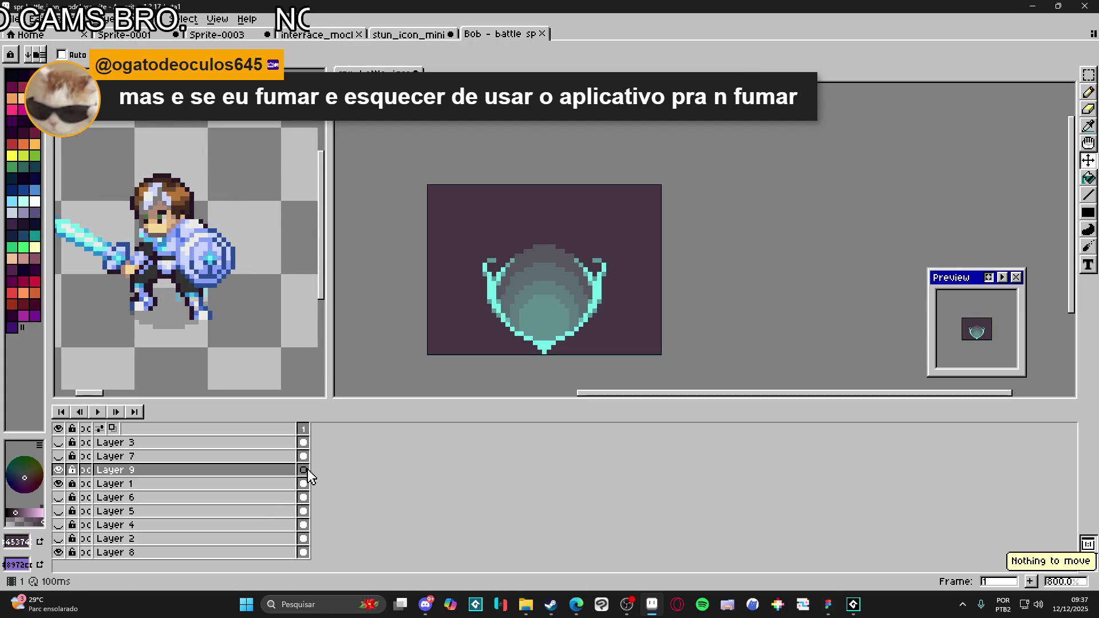
click(57, 471)
click(57, 471)
click(115, 484)
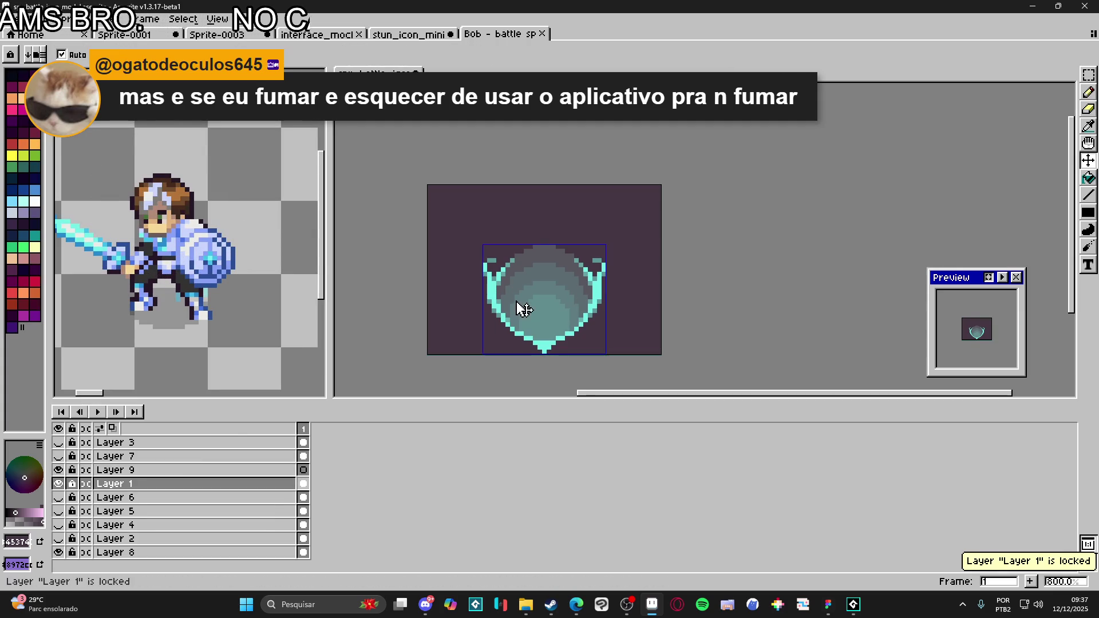
click(58, 485)
click(58, 485)
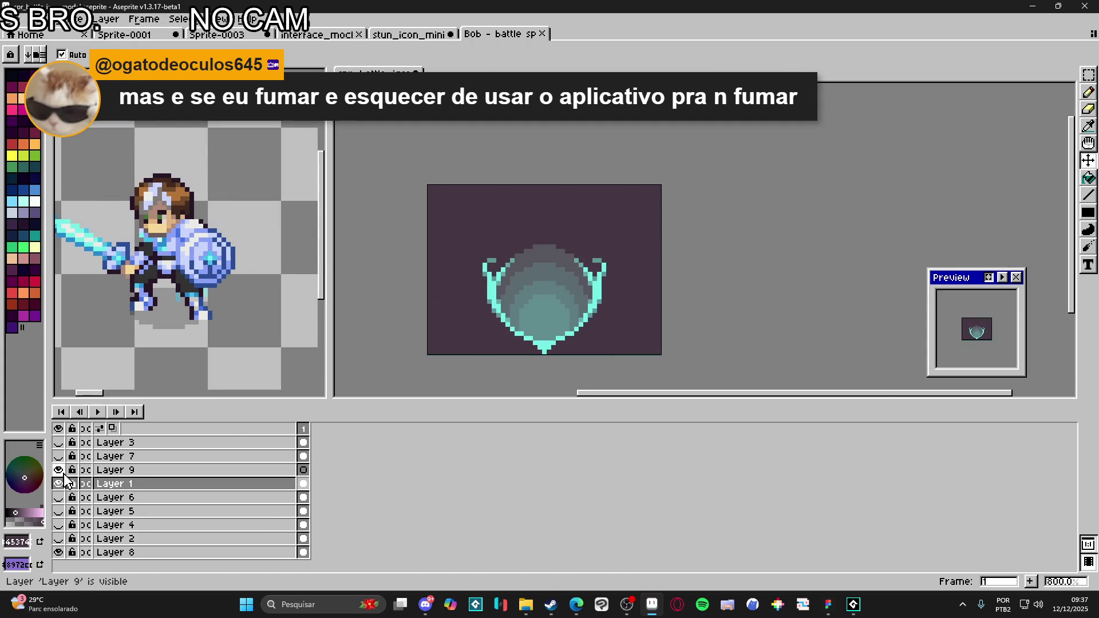
click(304, 471)
key(ctrl+v)
mouse_move(635, 342)
mouse_down()
mouse_move(543, 292)
mouse_move(565, 278)
mouse_up()
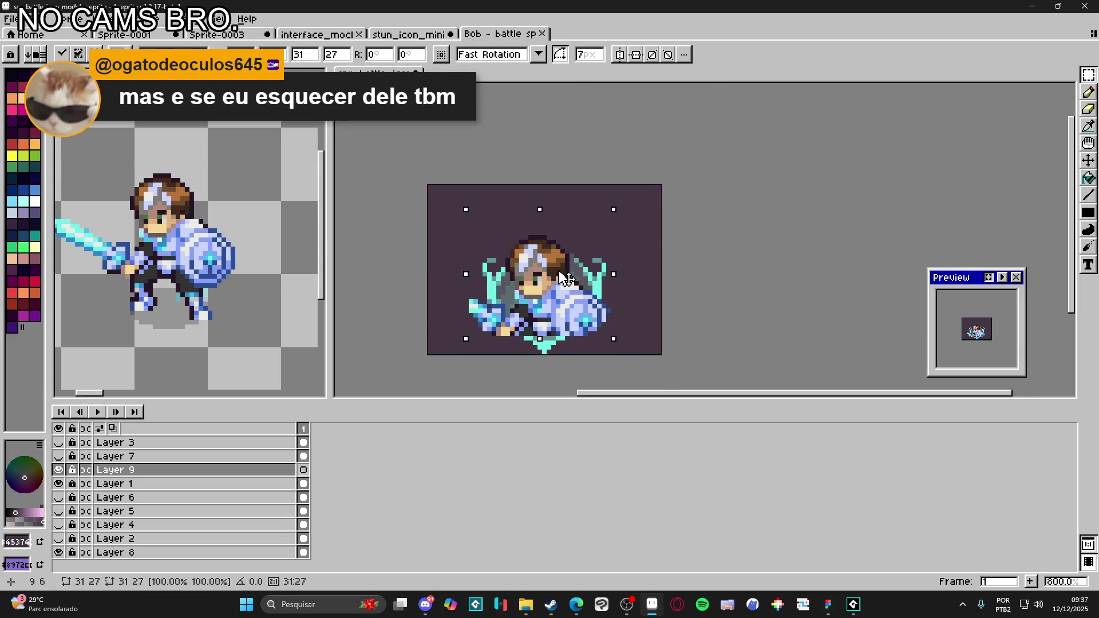
- Commit the pasted portrait and set Layer 9's opacity to 64%, comparing other layers
key(Return)
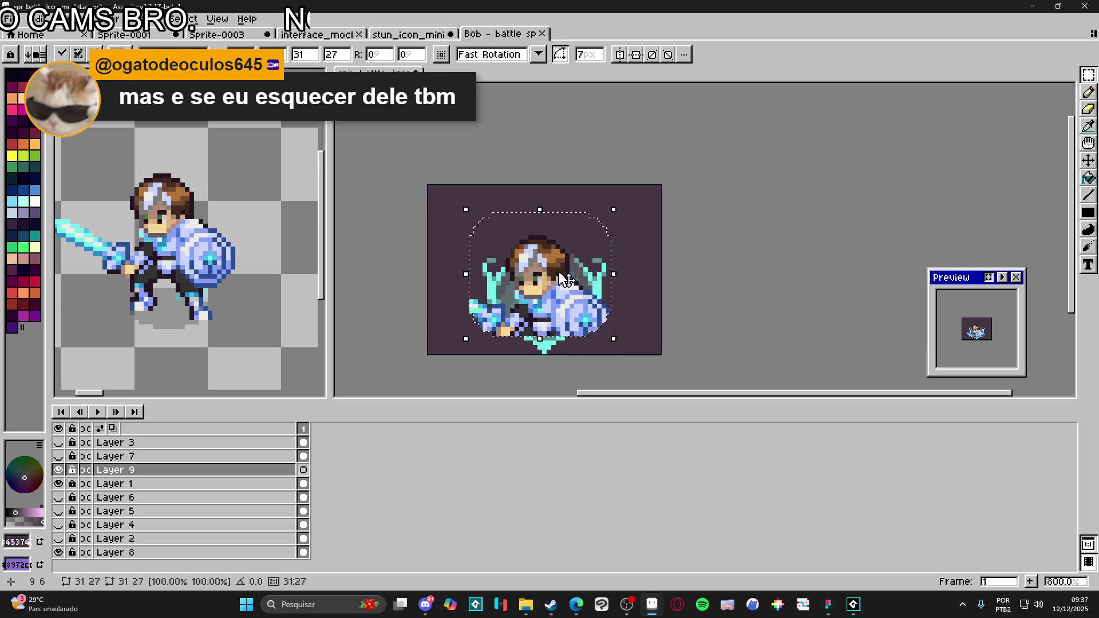
key(ctrl+d)
double_click(266, 470)
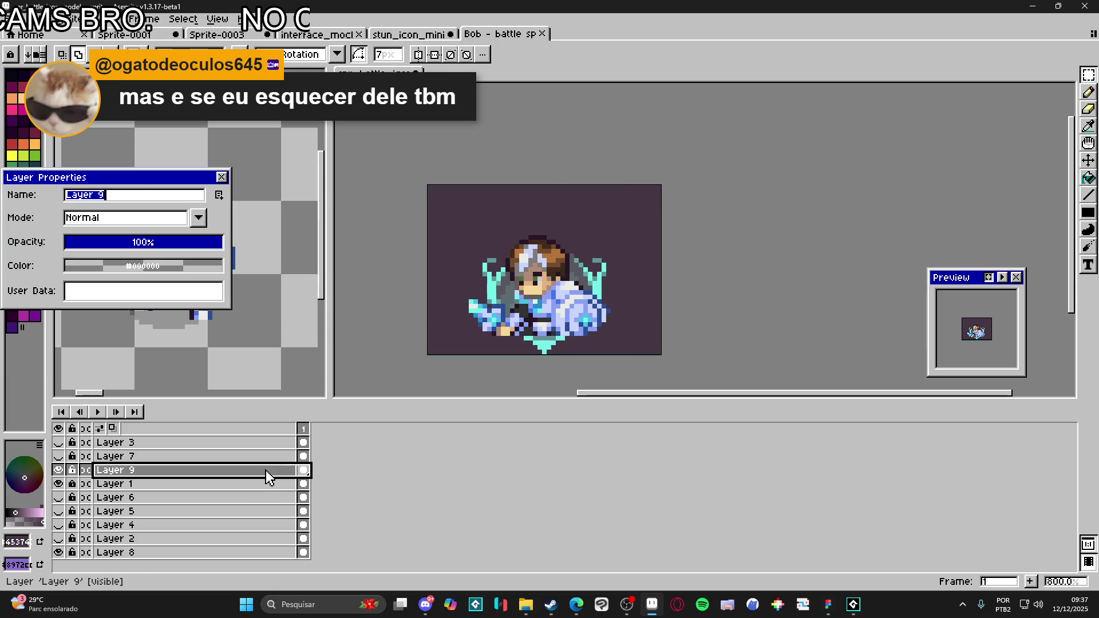
click(166, 242)
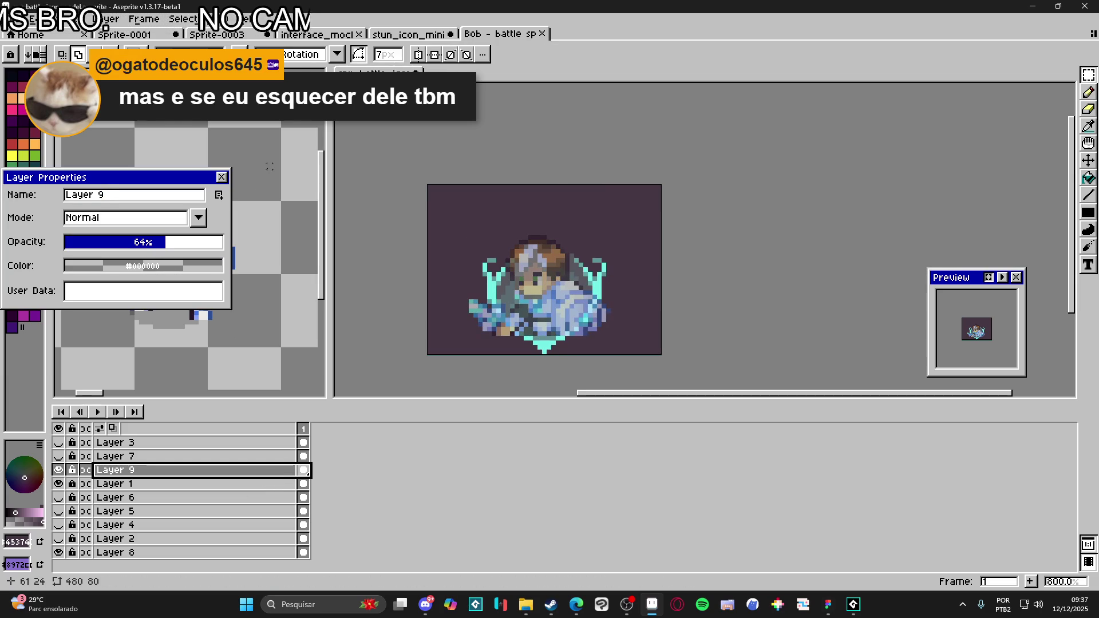
click(221, 177)
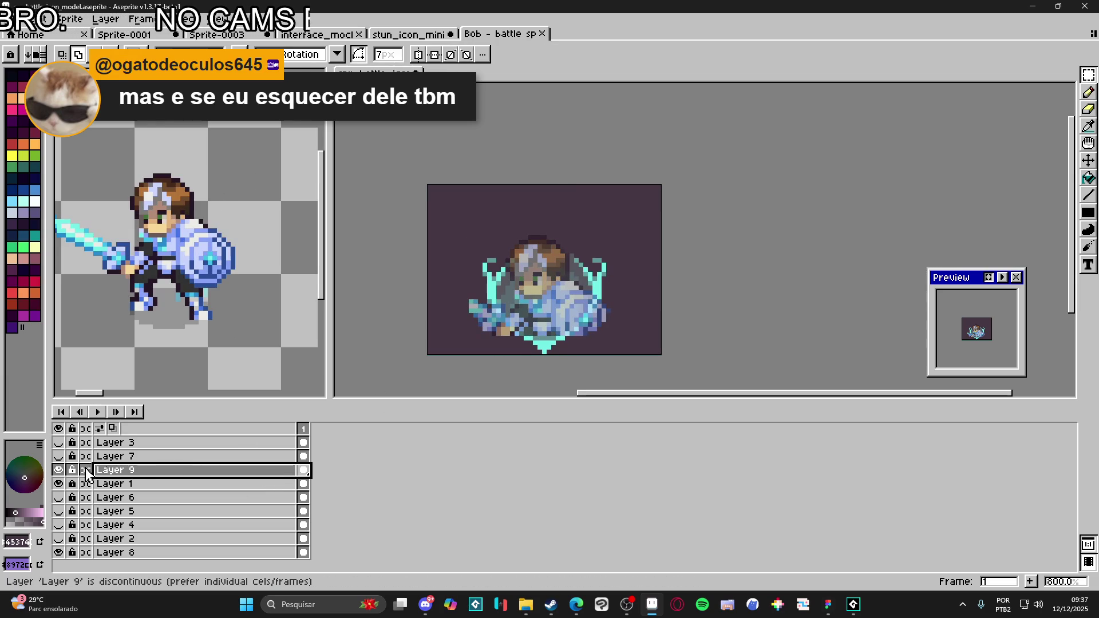
click(58, 484)
click(59, 484)
click(59, 456)
click(58, 457)
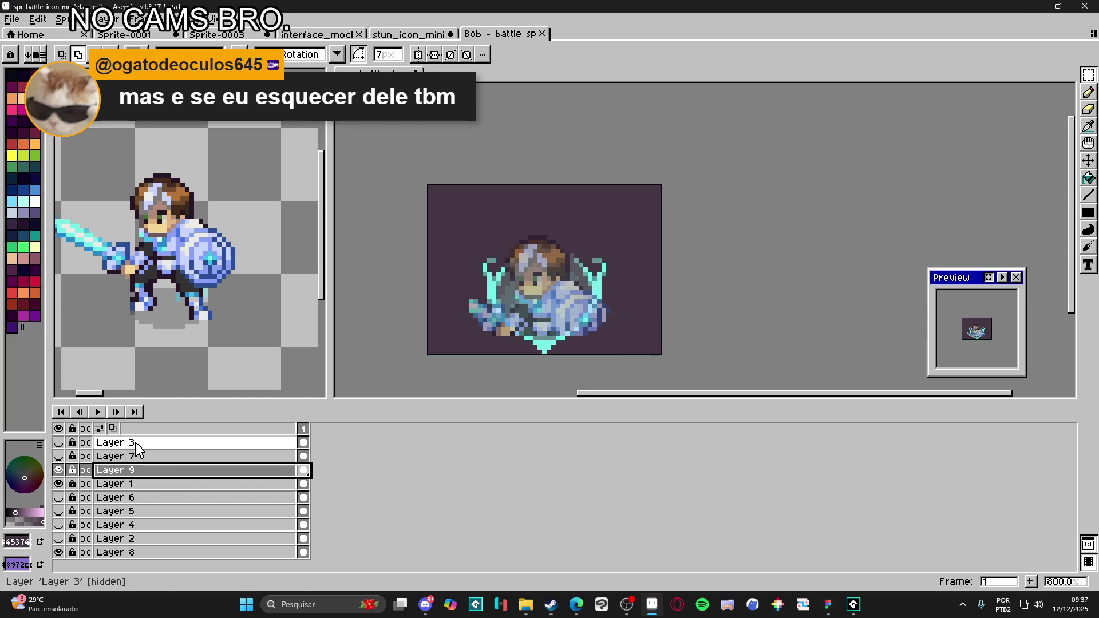
- Erase the knight's sword pixels sticking out of the teal frame on Layer 9
key(ctrl+a)
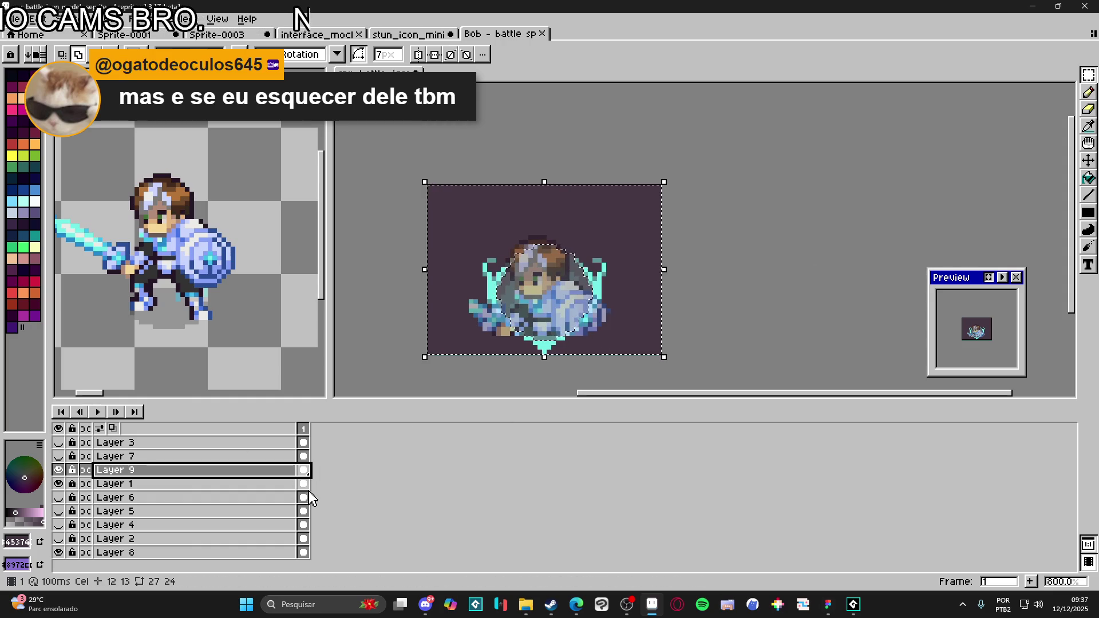
click(304, 484)
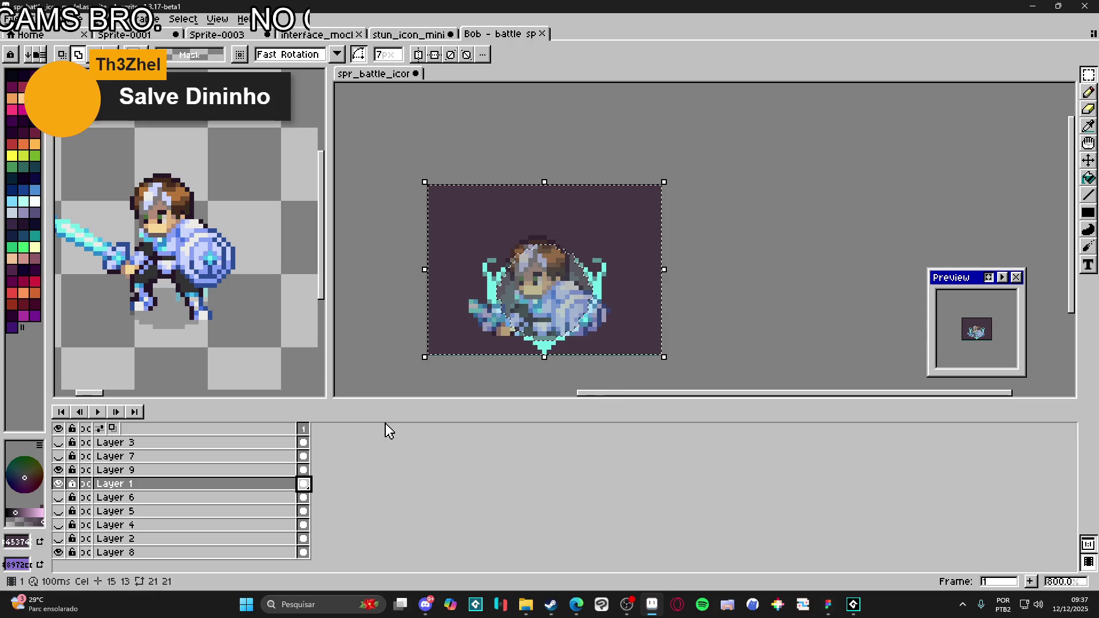
key(v)
key(Up)
key(e)
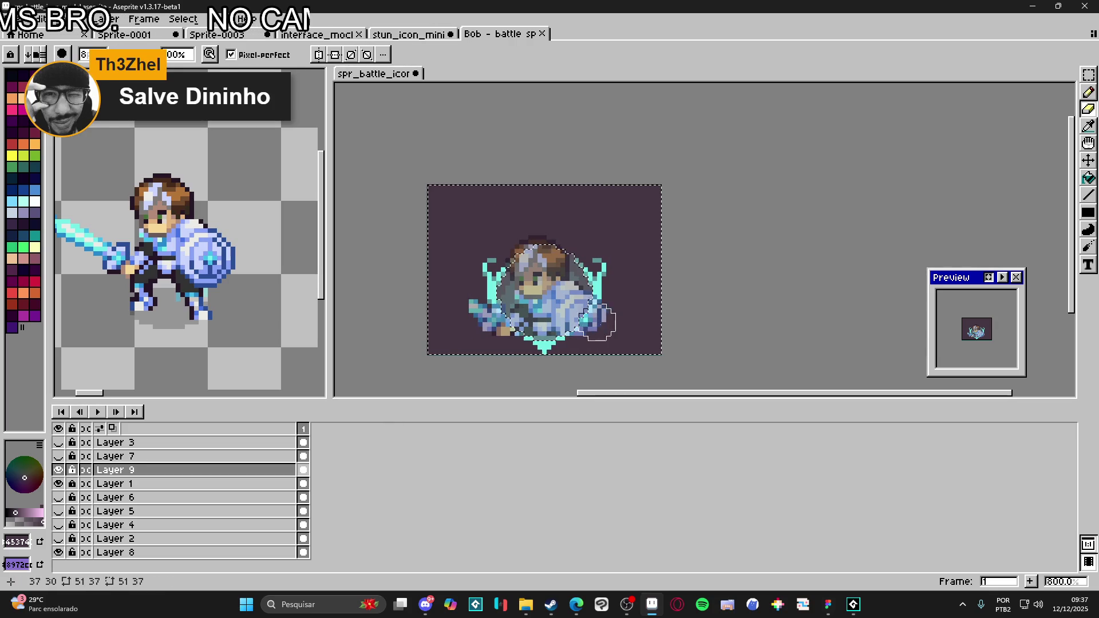
drag(605, 327, 497, 342)
key(ctrl+d)
key(v)
- Rename Layer 9 to 'bob'
double_click(243, 470)
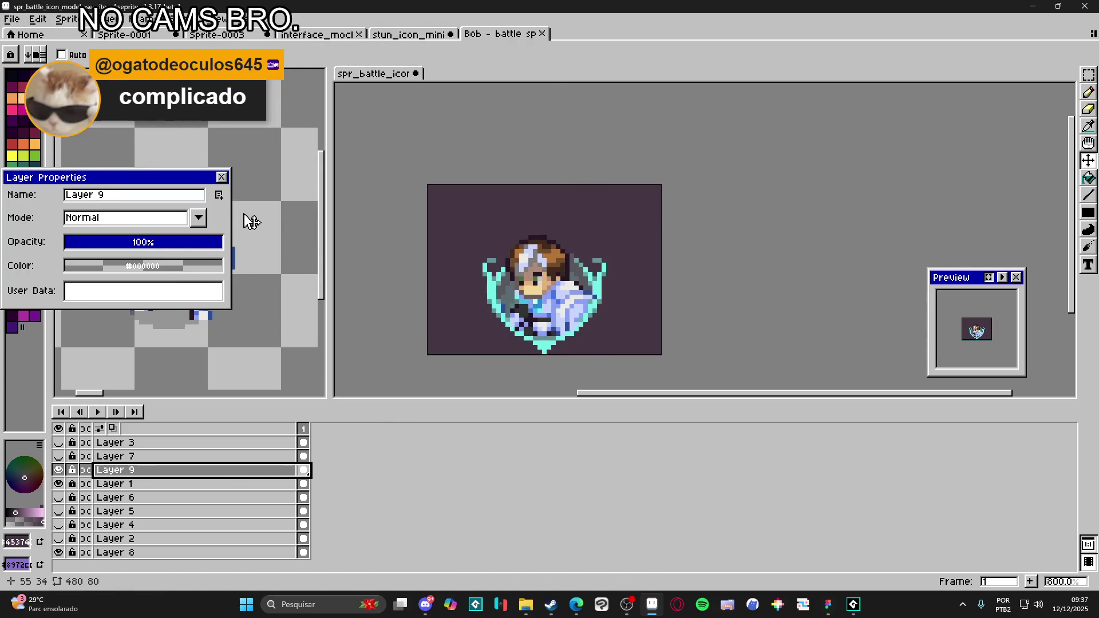
scroll(249, 226, up, 2)
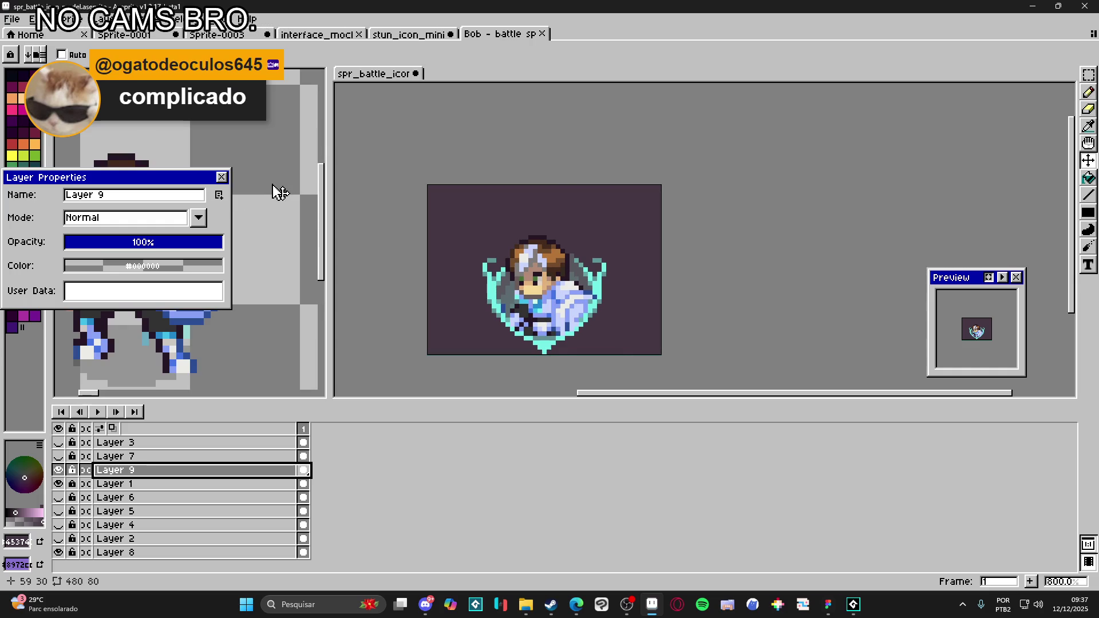
click(222, 177)
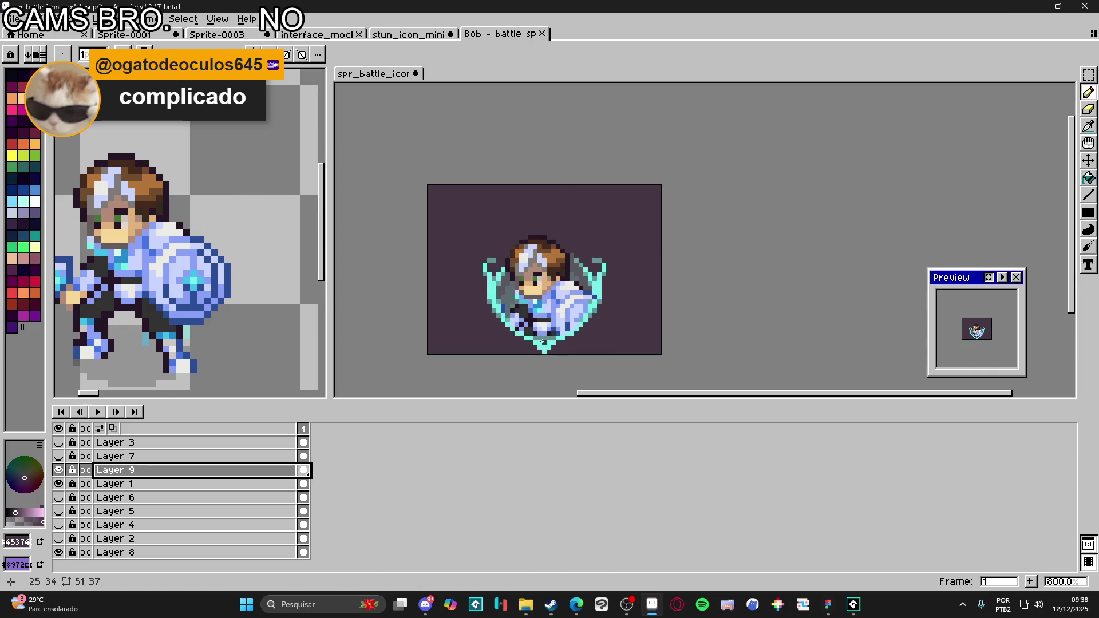
scroll(567, 338, up, 3)
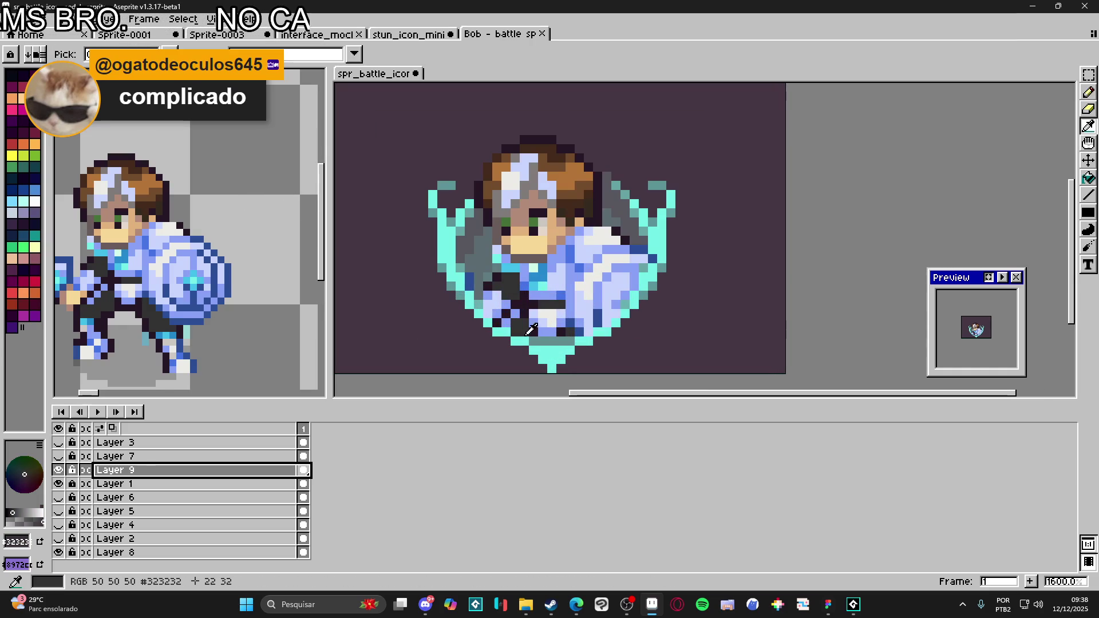
scroll(566, 343, down, 5)
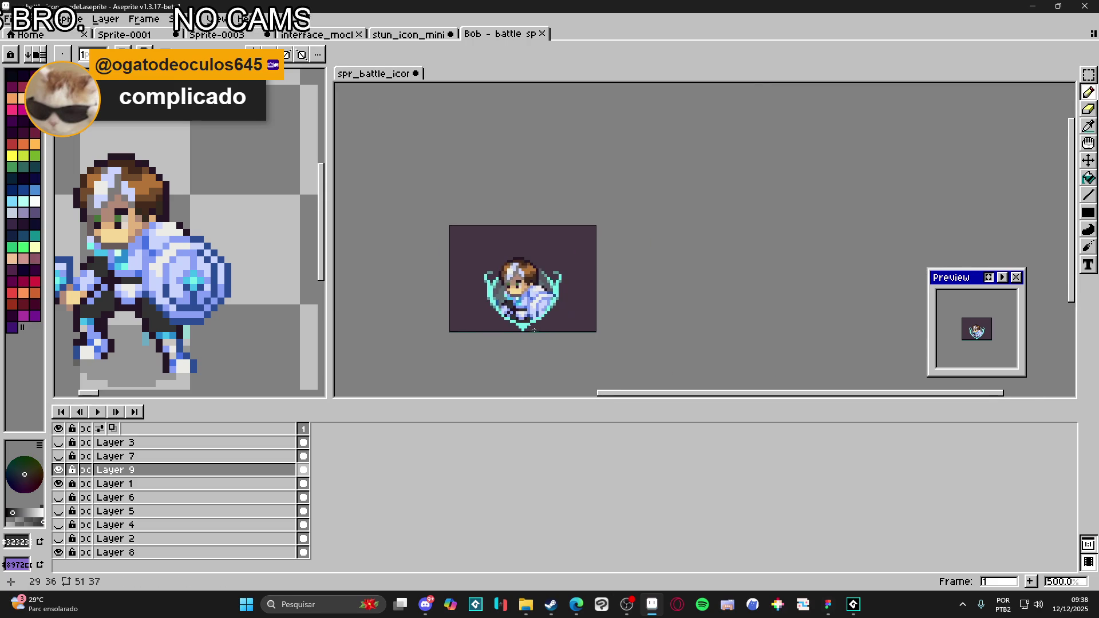
scroll(561, 309, up, 2)
scroll(559, 309, down, 2)
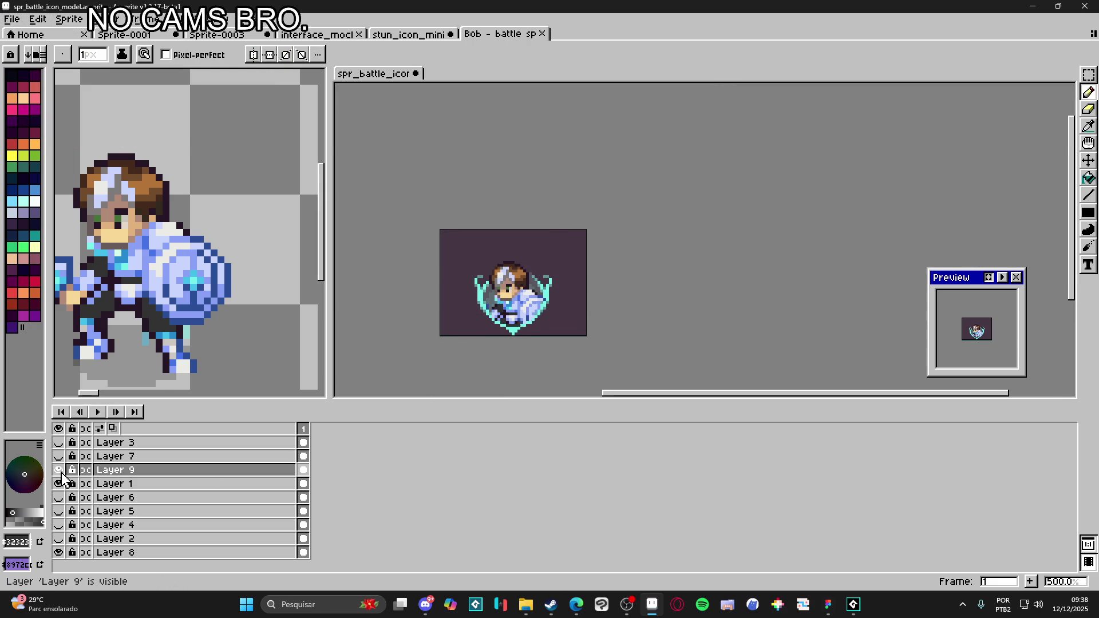
double_click(122, 473)
text(bob)
key(Return)
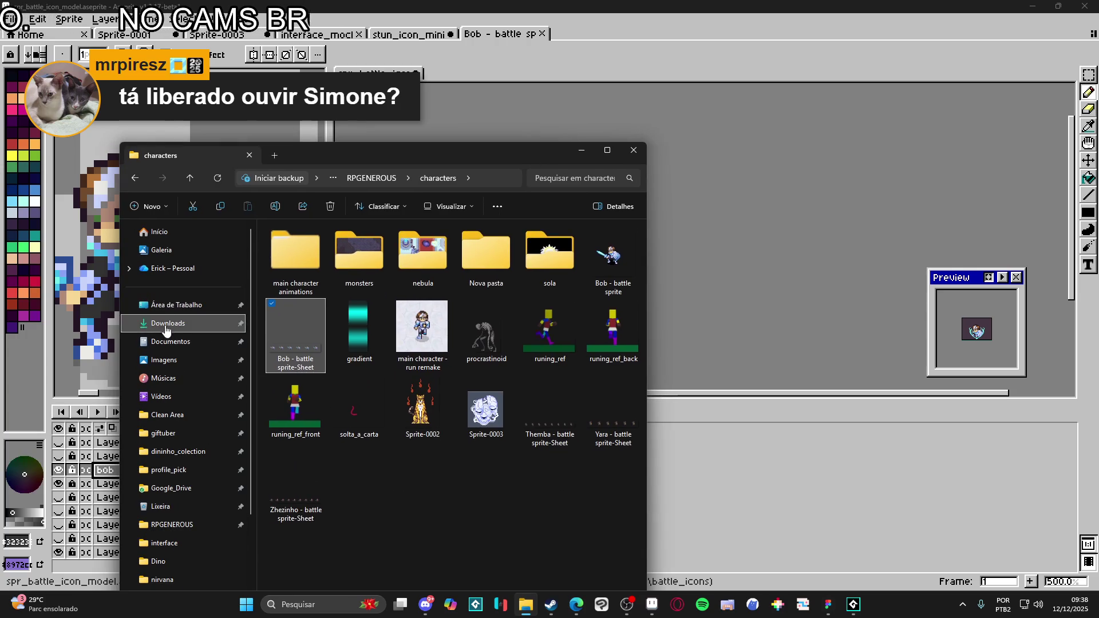
- Open the desktop's radio_royal folder and launch the AudioTitan player
click(167, 323)
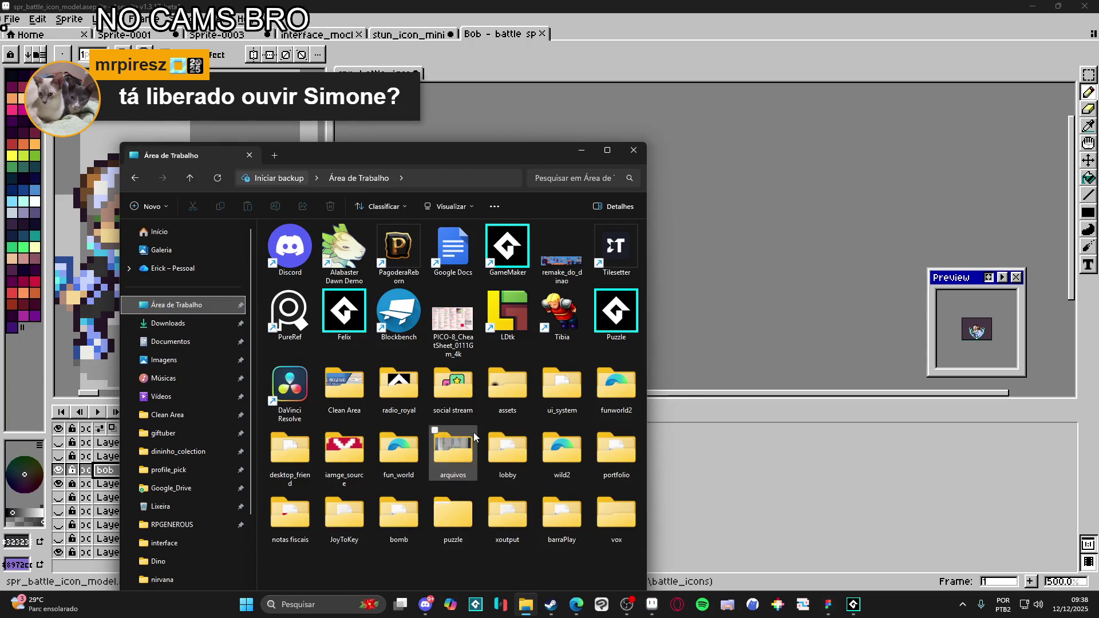
double_click(453, 385)
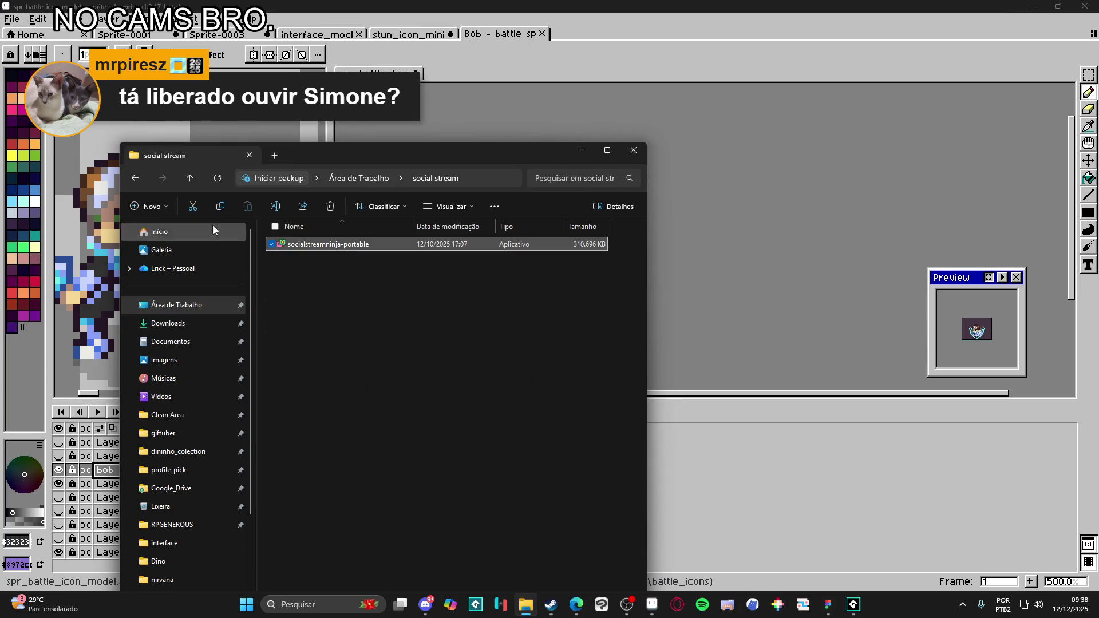
click(135, 178)
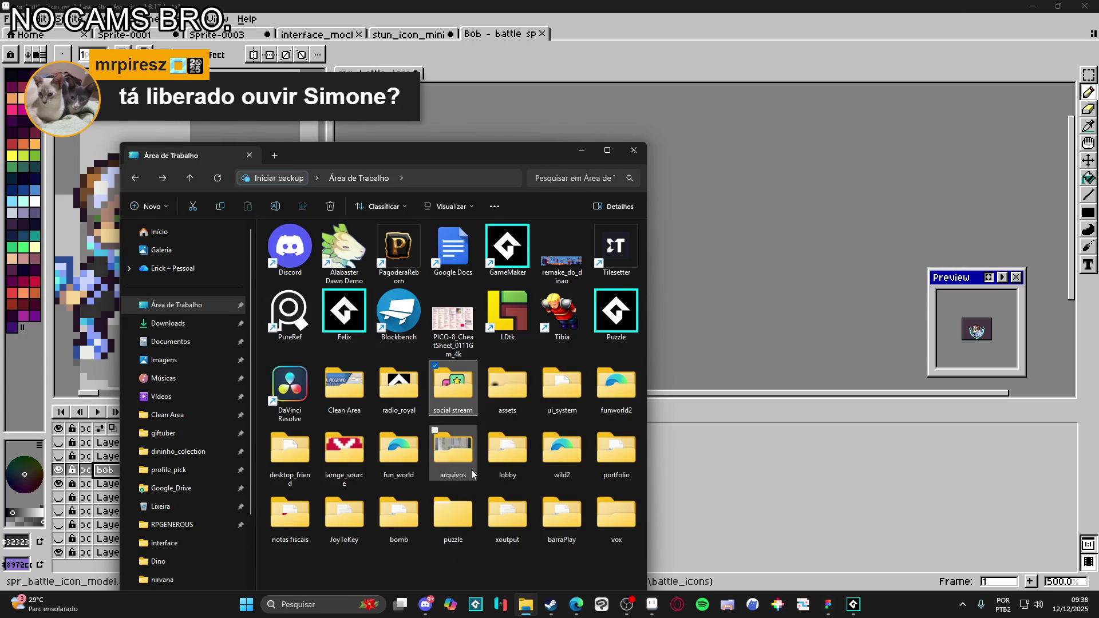
click(402, 388)
double_click(401, 384)
double_click(310, 246)
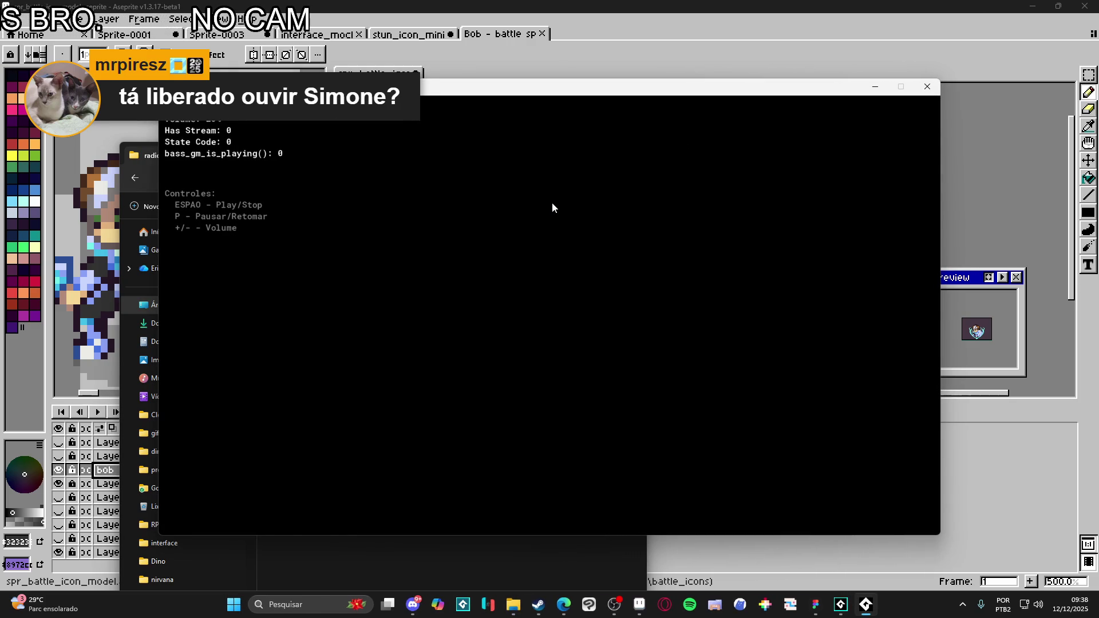
- Start the AudioTitan stream, minimize the player and close the radio_royal window
key(space)
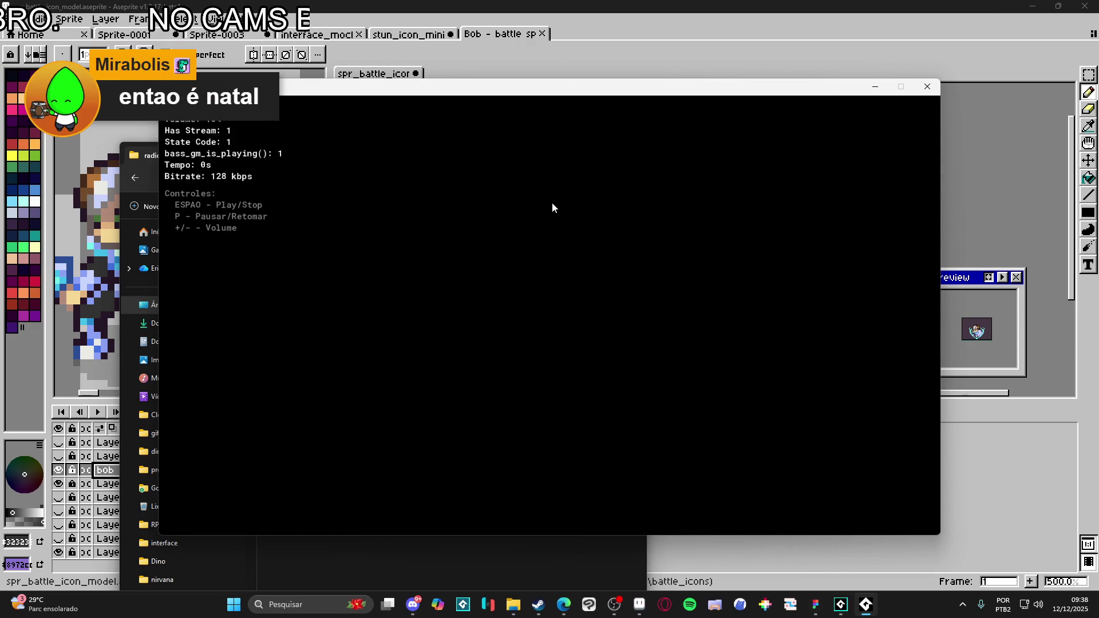
click(872, 86)
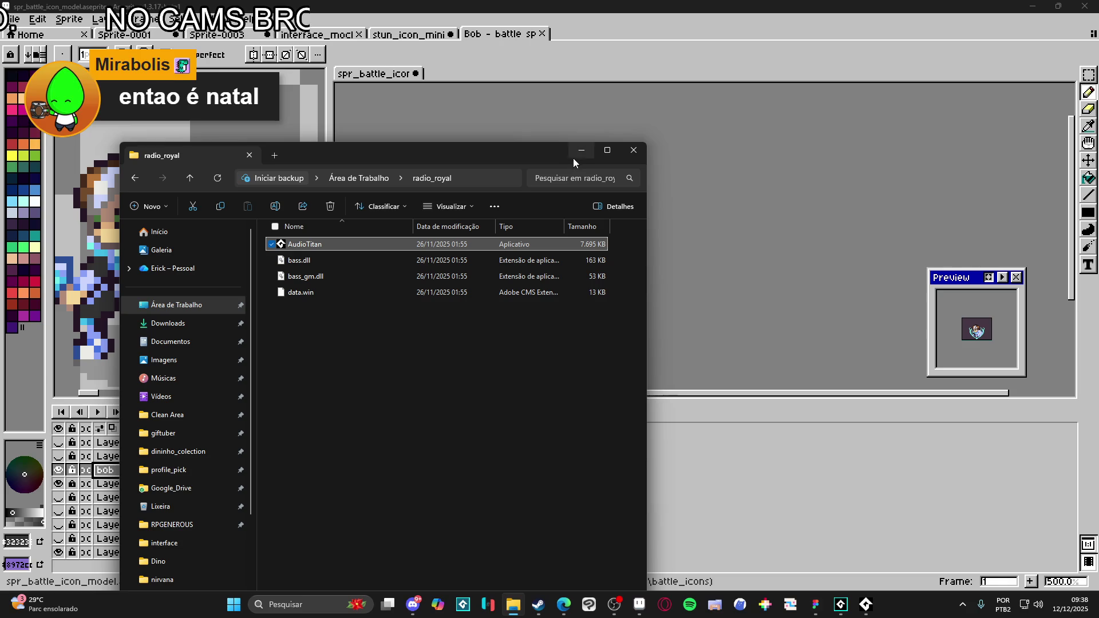
drag(433, 158, 425, 185)
click(574, 177)
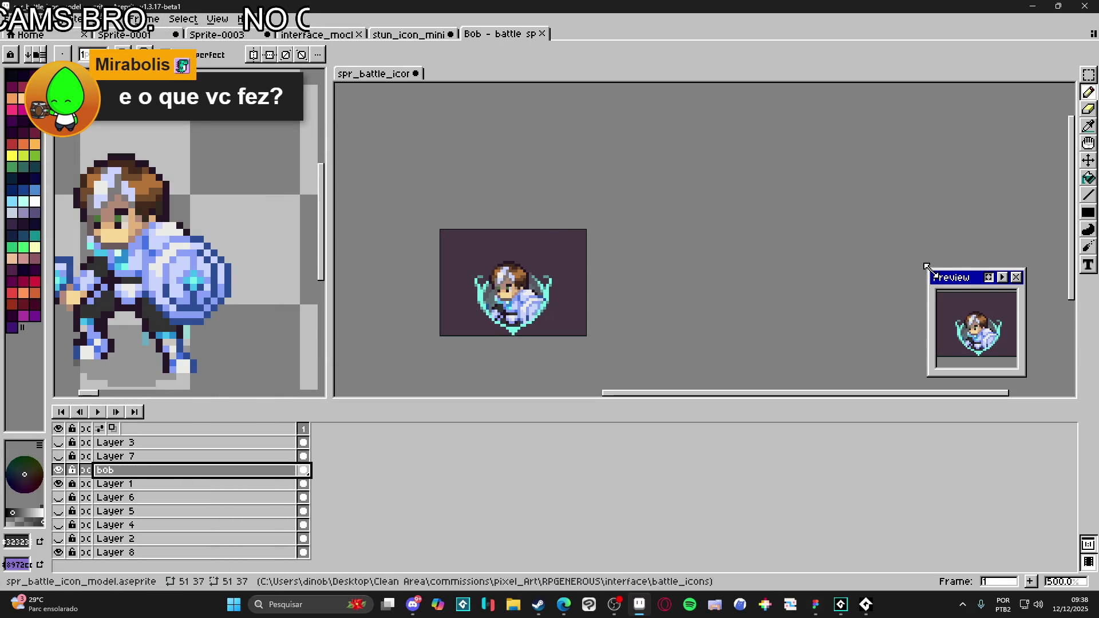
- Enlarge and zoom the Preview window, centring the battle icon's portrait
drag(929, 269, 909, 215)
scroll(974, 299, up, 4)
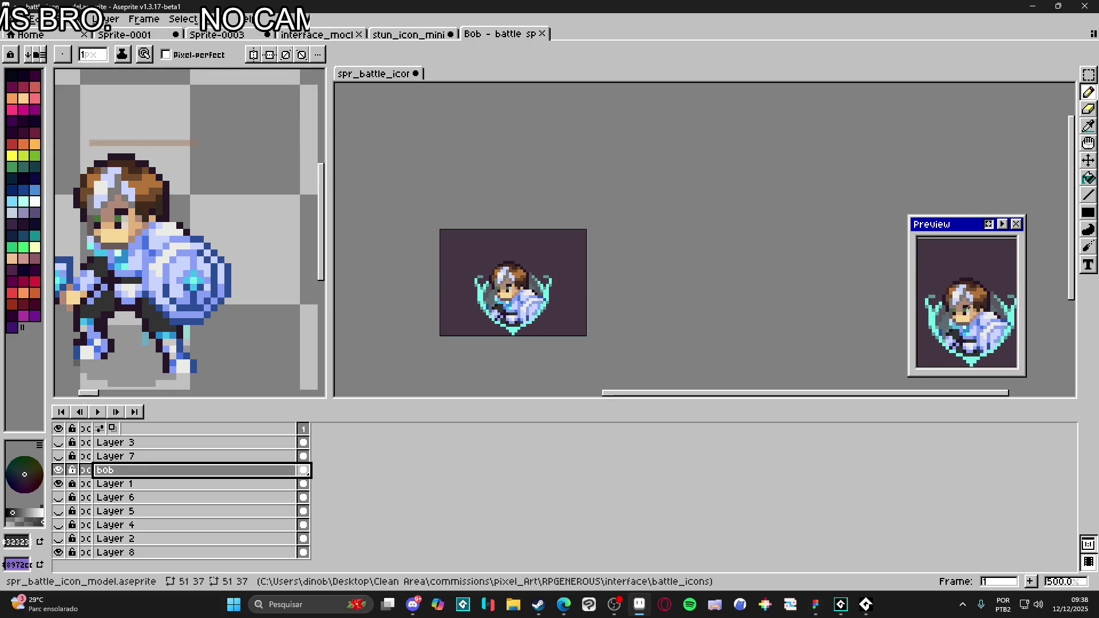
drag(974, 299, 970, 295)
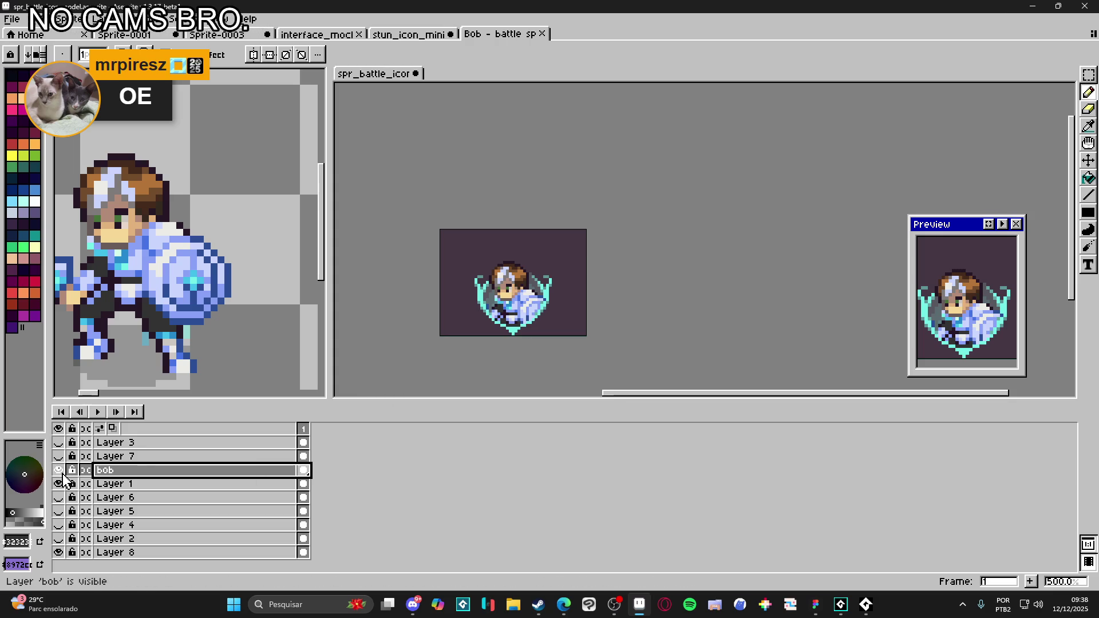
- Close the Bob battle sprite tab and open RPGENEROUS in File Explorer
click(143, 484)
click(189, 147)
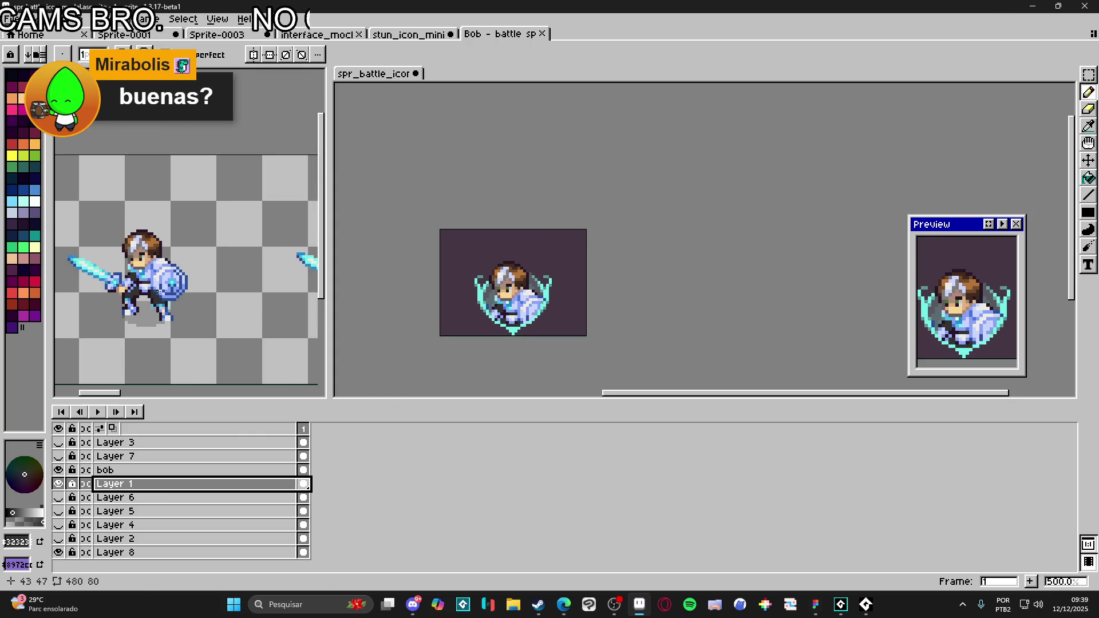
click(541, 34)
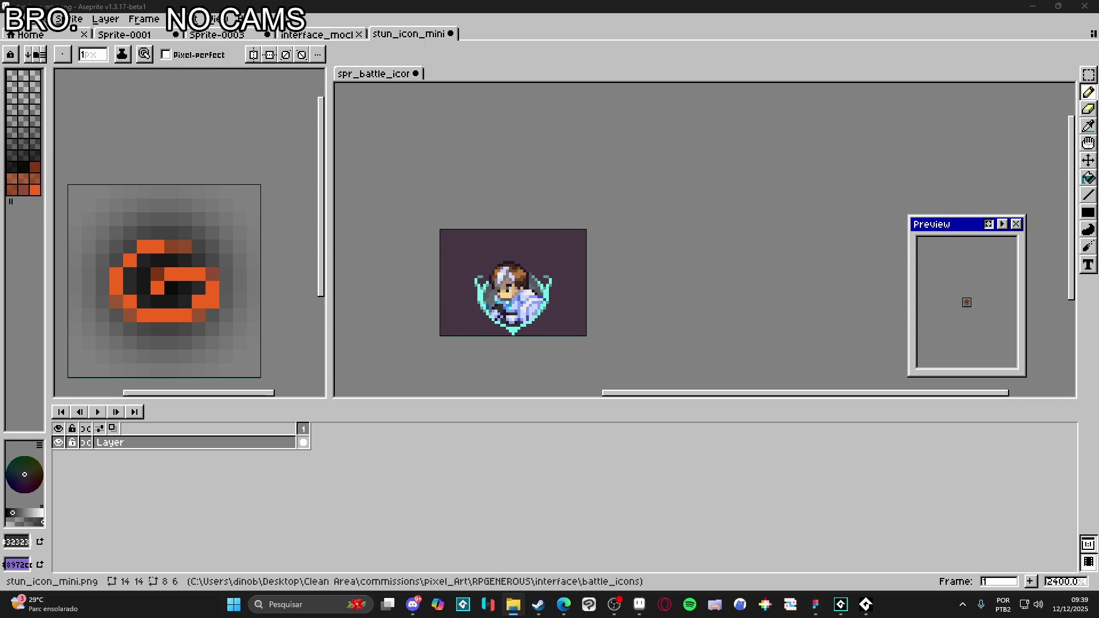
key(super+e)
click(53, 379)
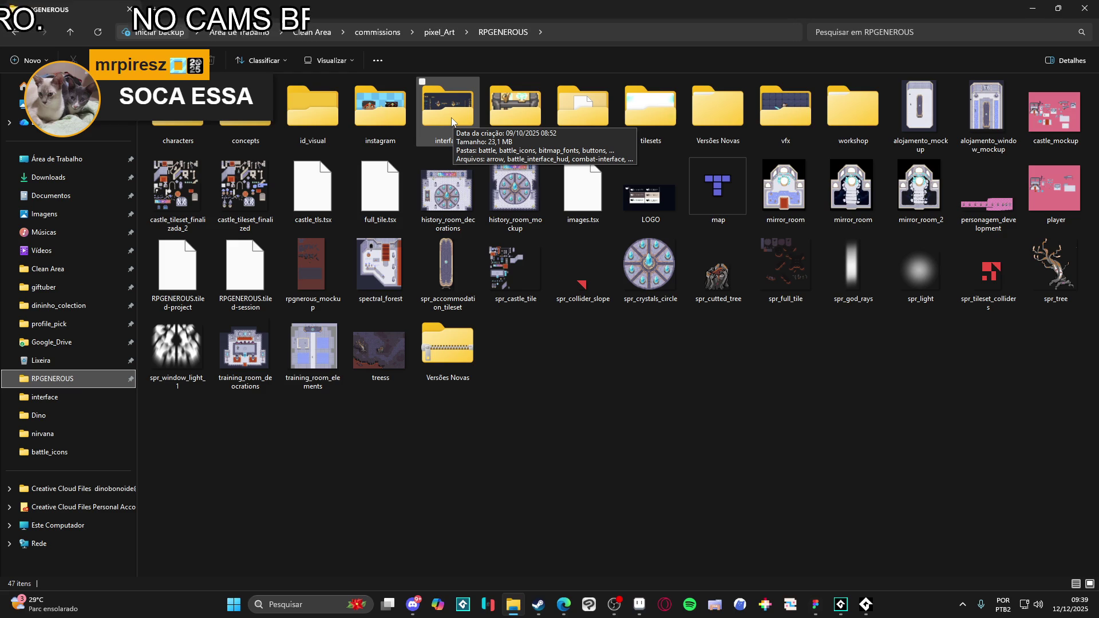
- Look through RPGENEROUS's interface folder, then Alt+Tab back to stun_icon_mini in Aseprite
double_click(451, 117)
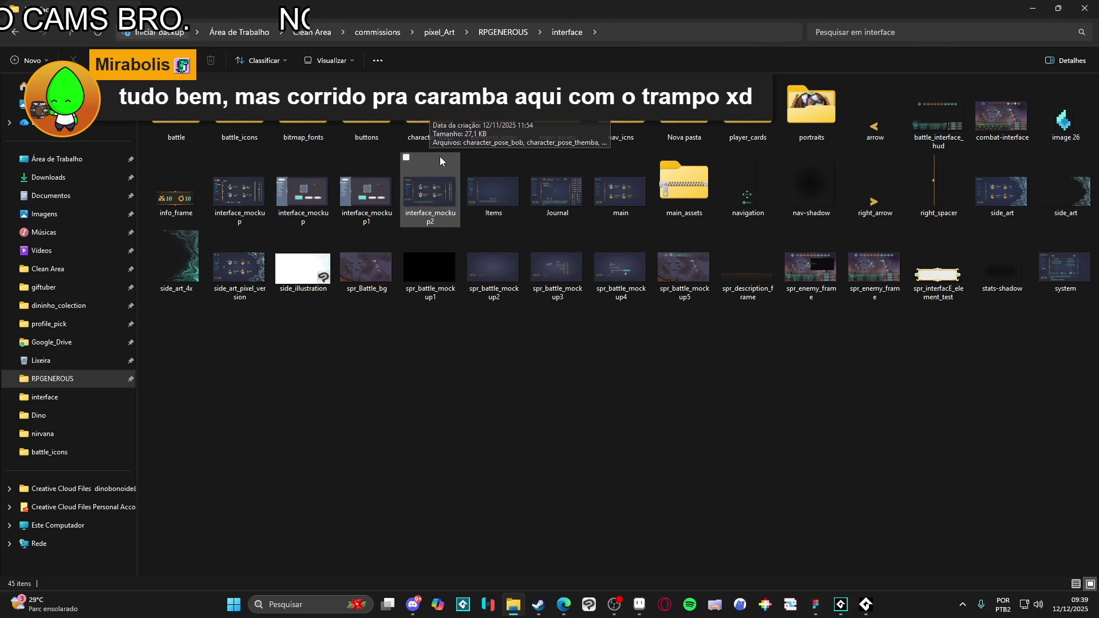
key(alt+Tab)
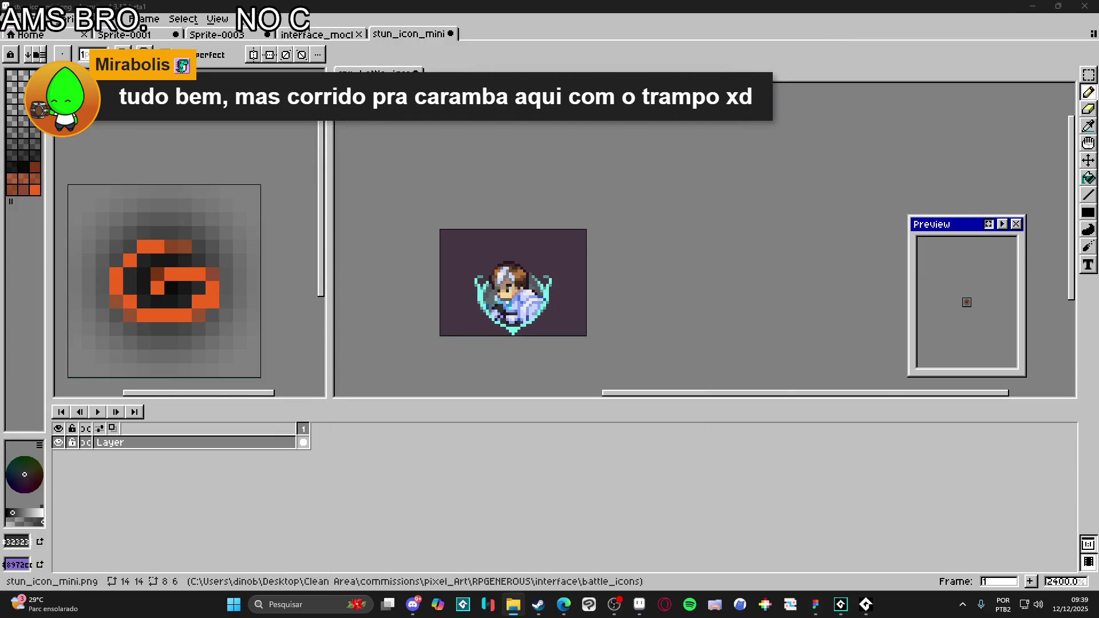
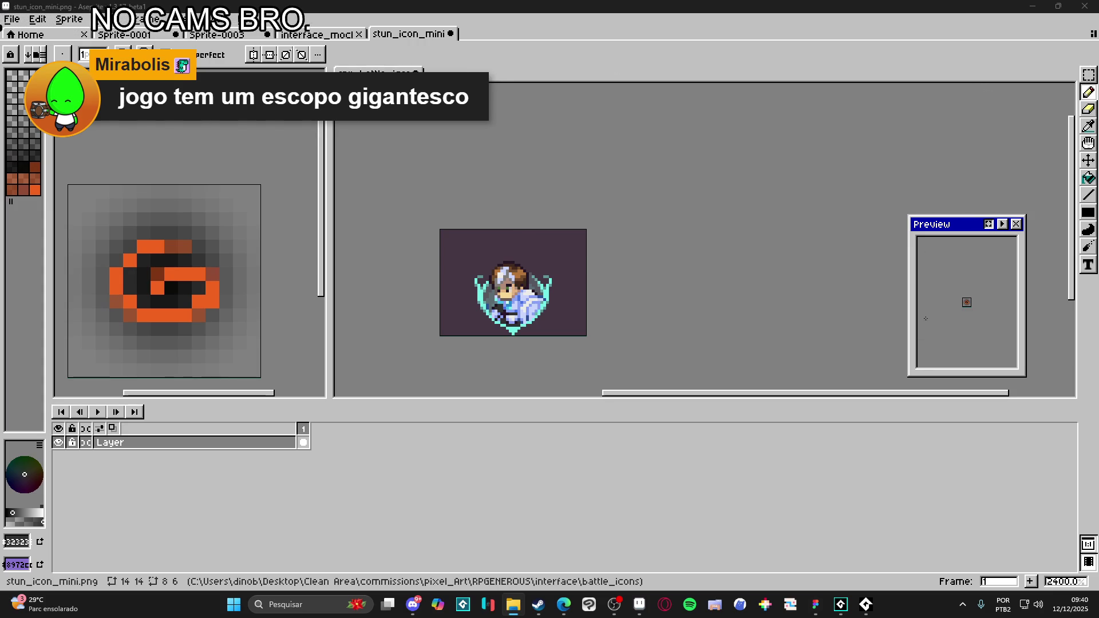
- Activate the spr_battle_icon_model document, then switch to the Figma combat-interface mockup
scroll(989, 314, up, 2)
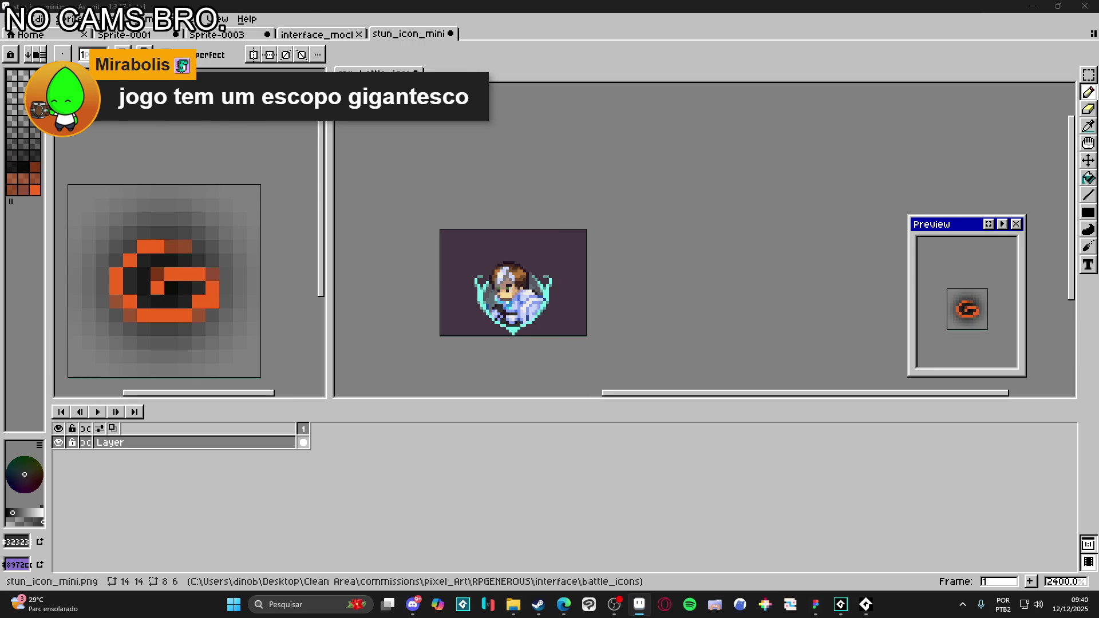
drag(560, 303, 590, 263)
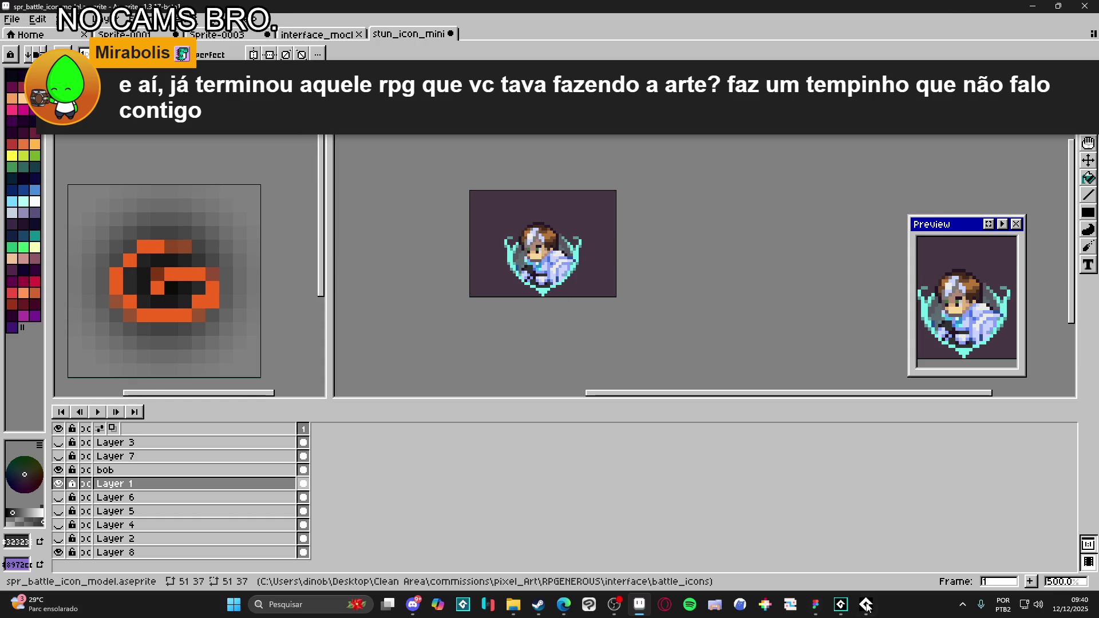
click(817, 612)
scroll(693, 294, down, 3)
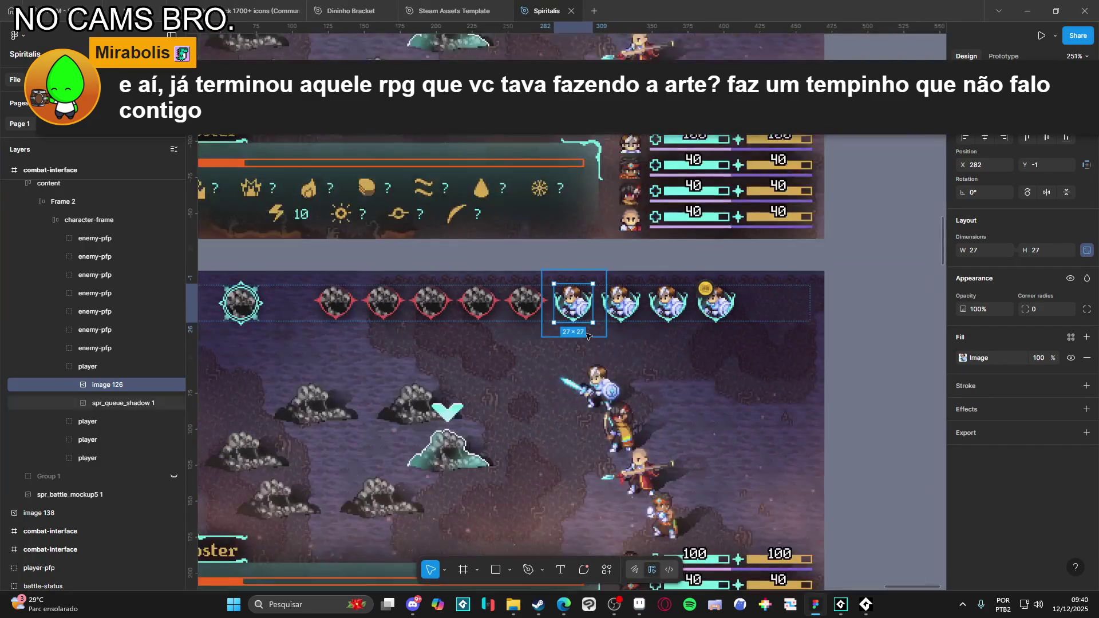
- Deselect image 126, scroll through the combat-interface frames, and minimise Figma
click(922, 487)
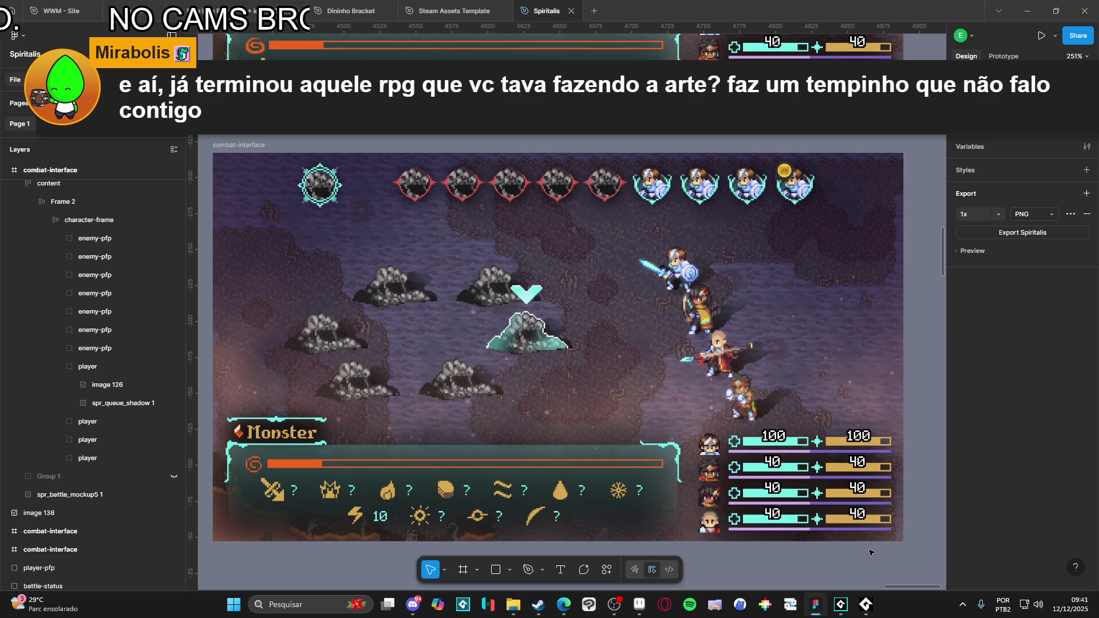
scroll(671, 430, up, 5)
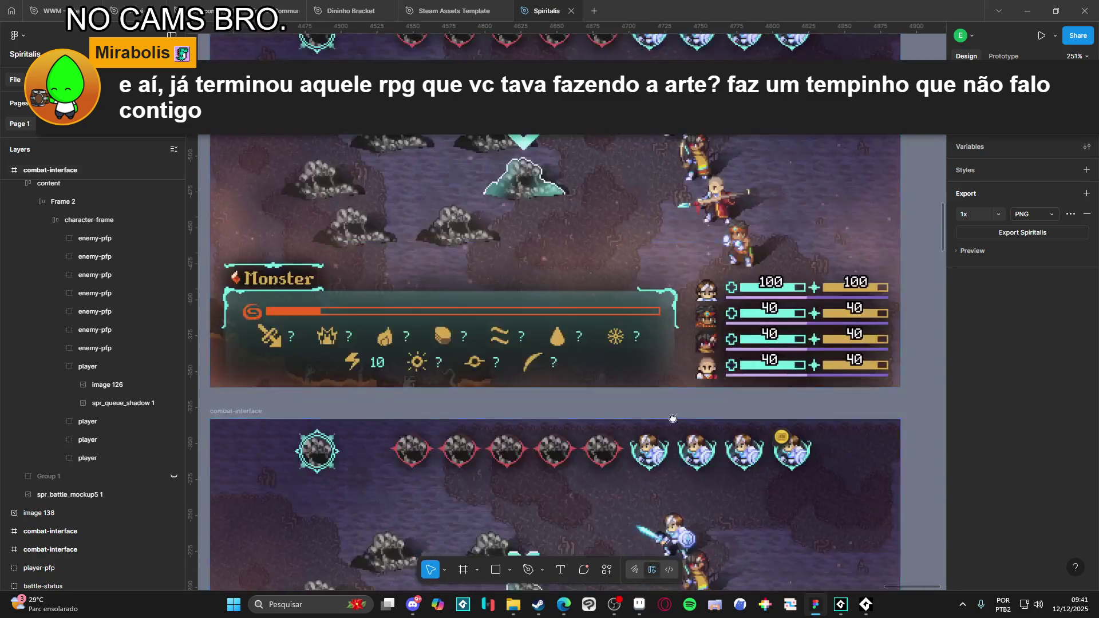
scroll(671, 430, down, 4)
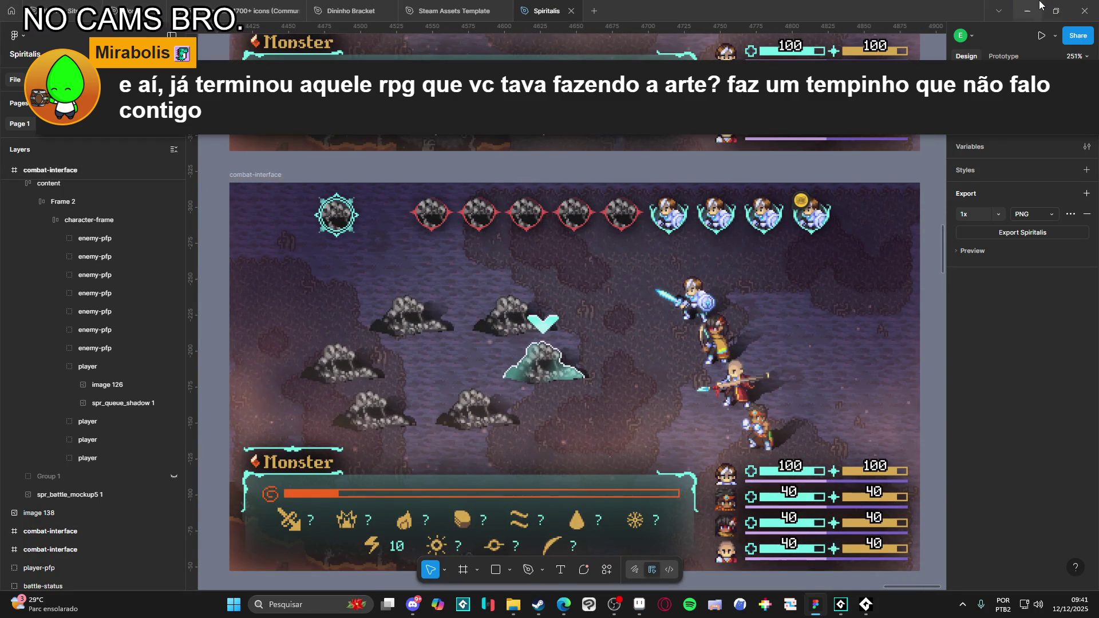
click(1035, 5)
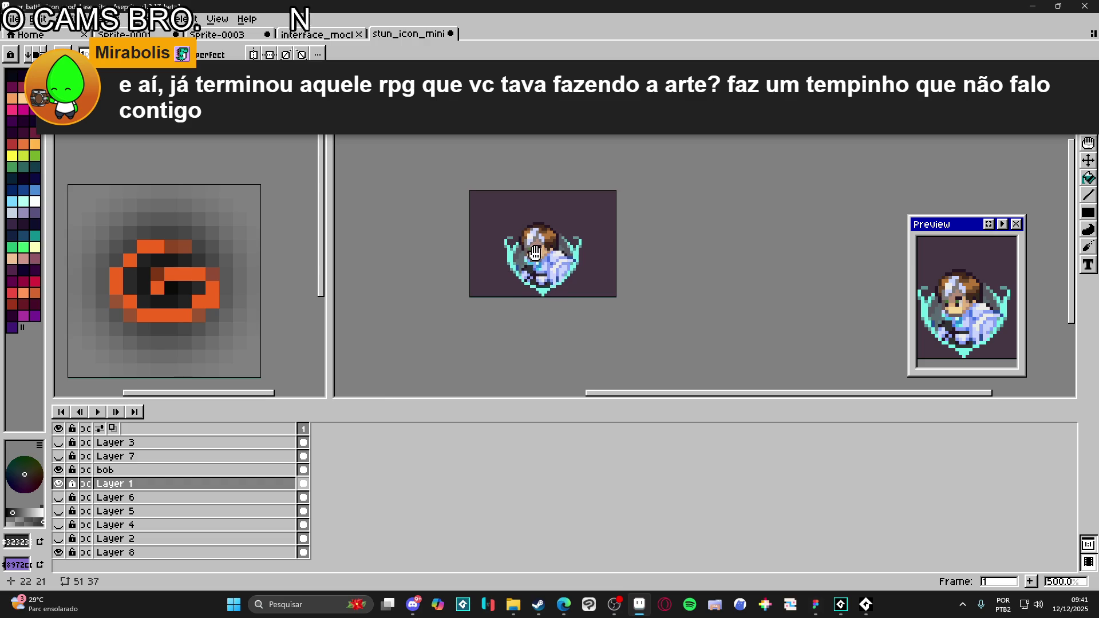
- Open the Themba battle sprite sheet, zoom in, and marquee-select the character
scroll(539, 262, up, 1)
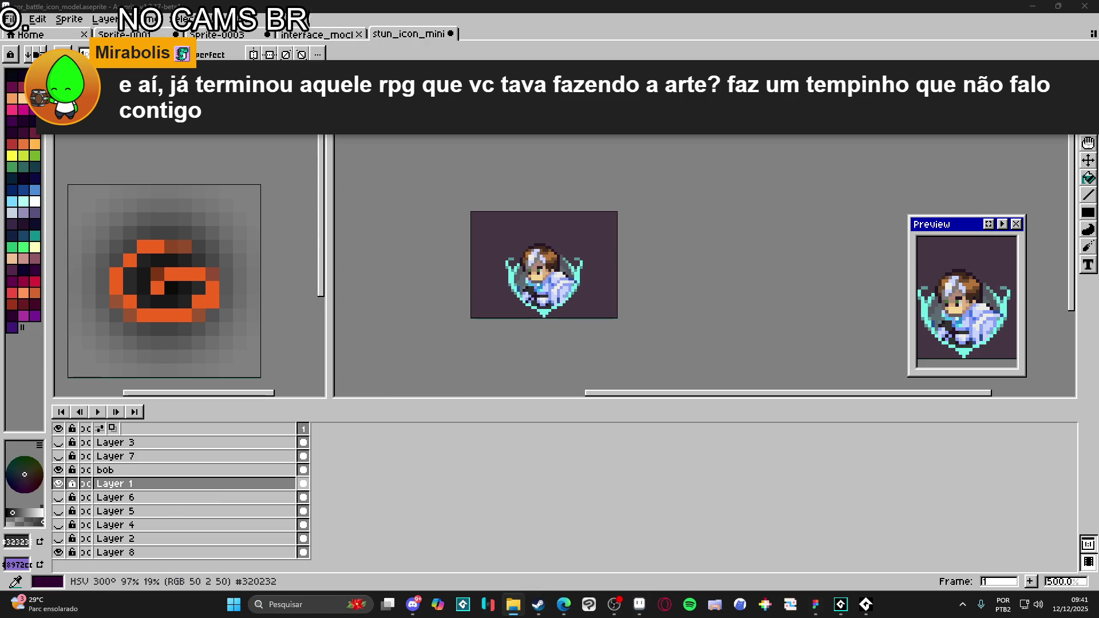
double_click(524, 34)
scroll(567, 200, up, 1)
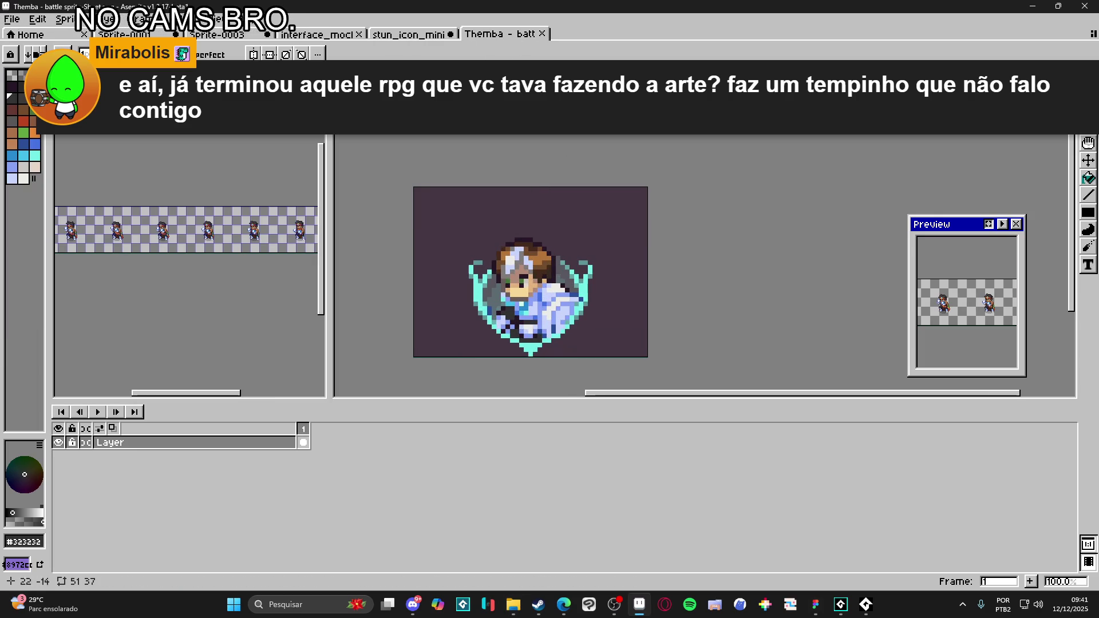
scroll(112, 247, up, 5)
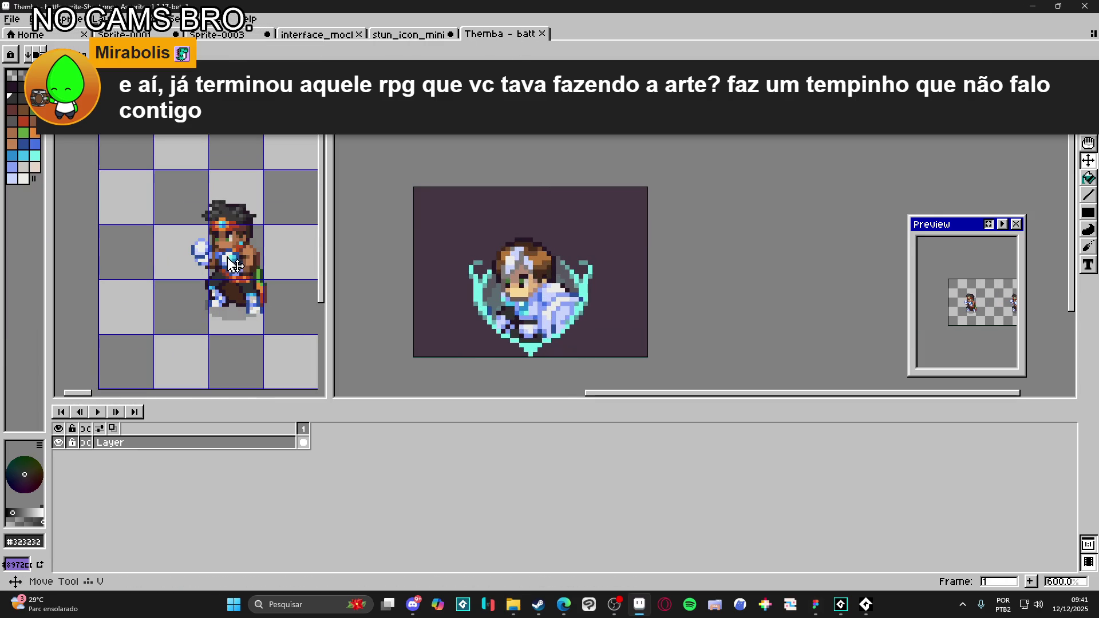
key(m)
drag(123, 180, 255, 295)
- Drop the selection, return to the battle icon document, and open Windows search
key(ctrl+d)
key(v)
click(547, 328)
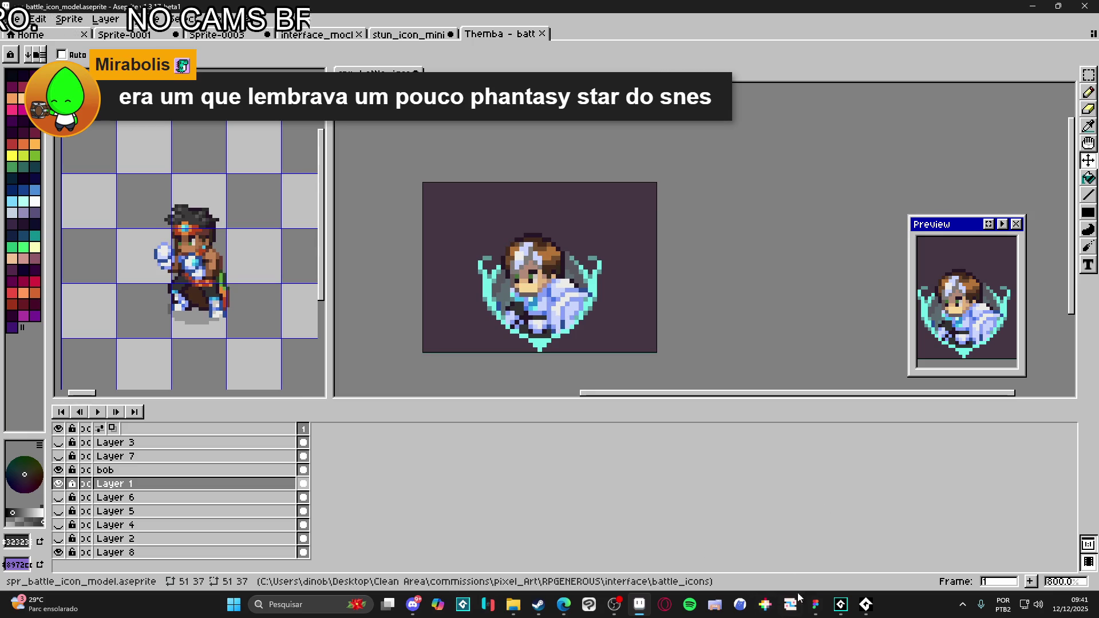
click(297, 596)
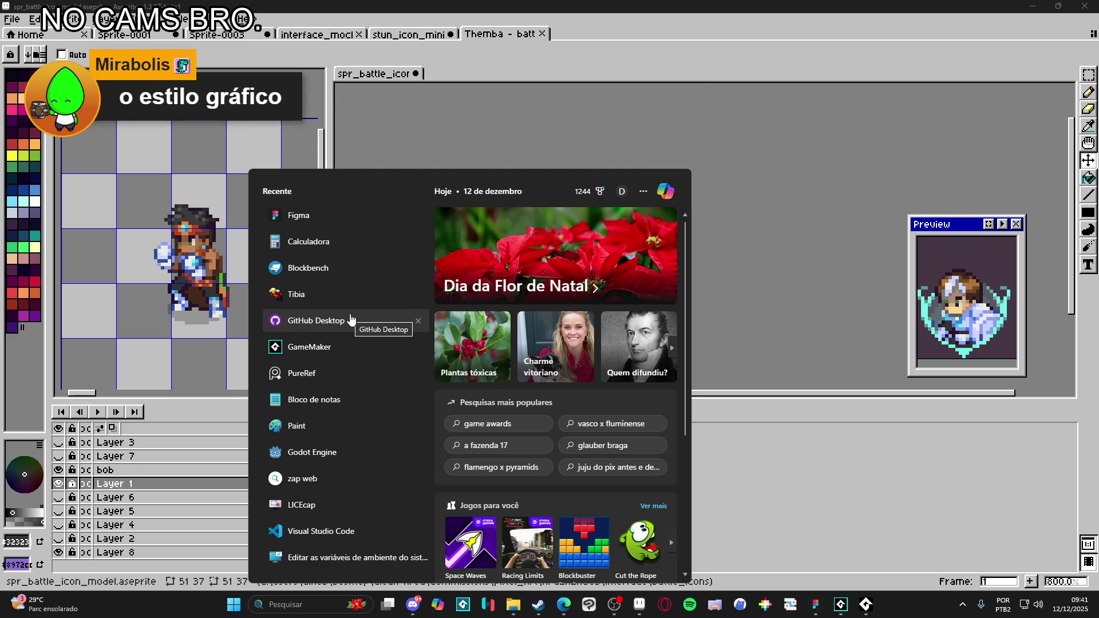
- Launch Tiled and open the Wise project's map from Recent Projects
text(c)
key(BackSpace)
text(tiled)
key(Return)
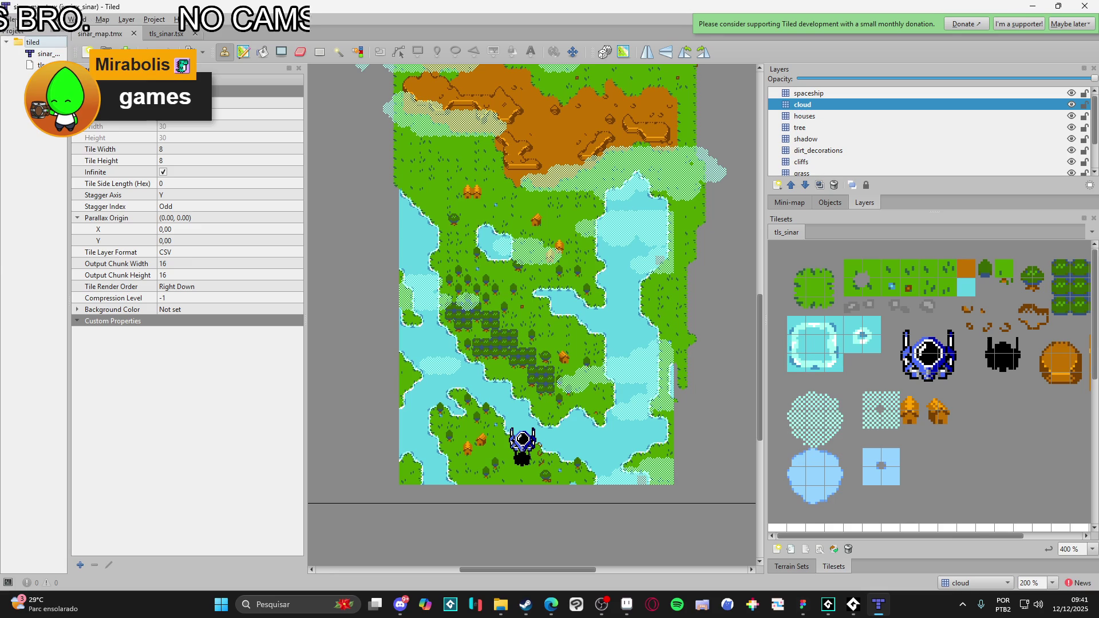
click(8, 19)
mouse_move(34, 89)
click(229, 103)
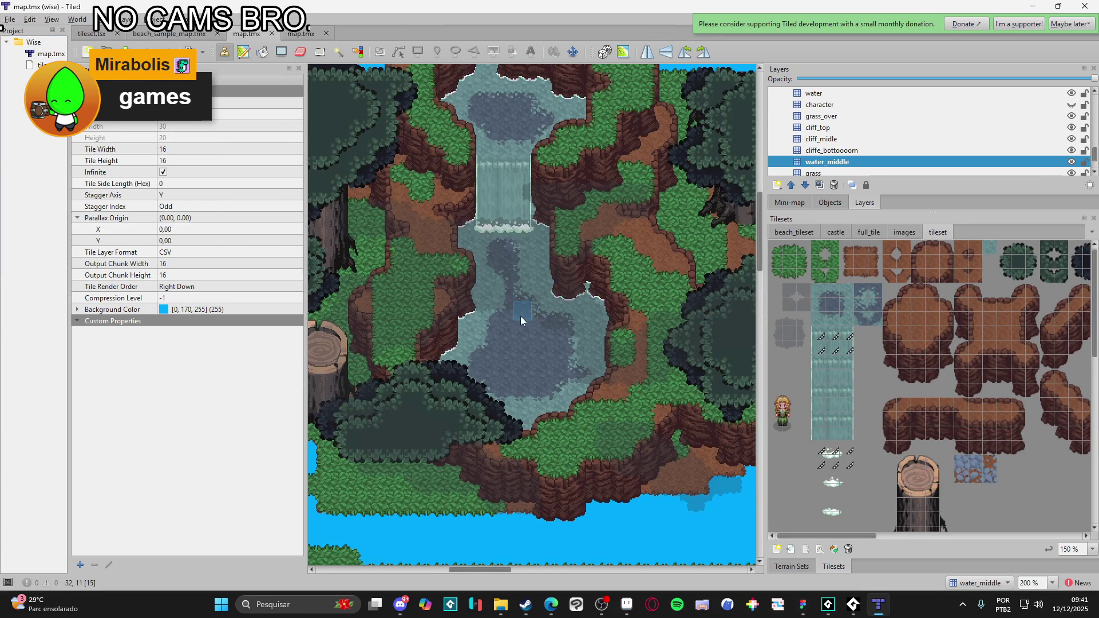
- Browse the waterfall, village and desert areas of map.tmx, then return to GameMaker
scroll(518, 312, up, 1)
scroll(550, 337, down, 1)
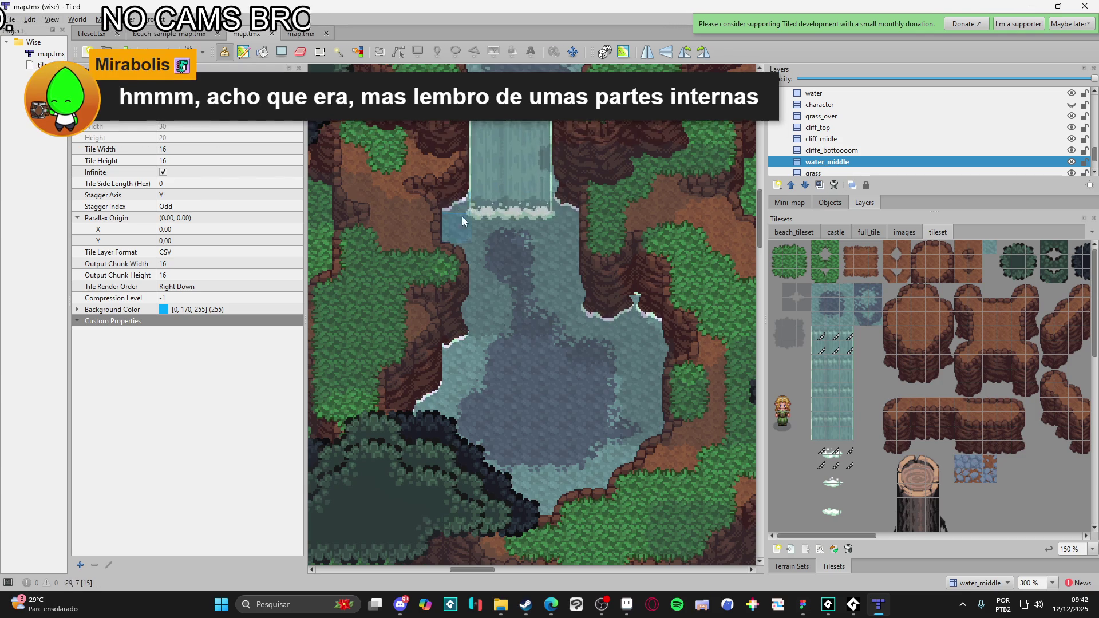
scroll(467, 277, down, 1)
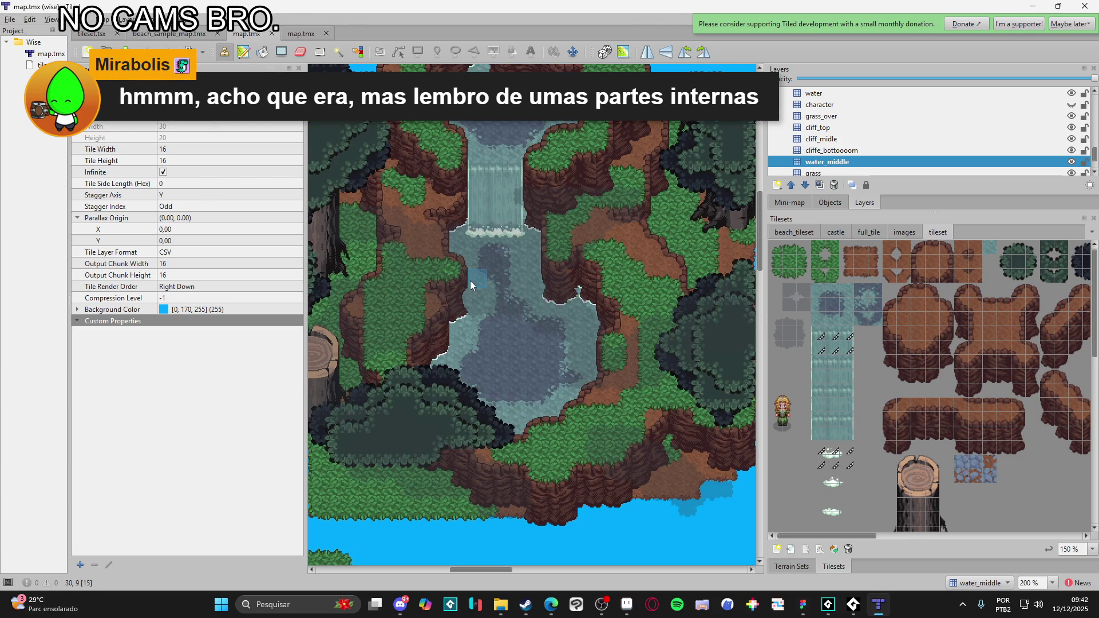
scroll(493, 355, down, 3)
scroll(573, 365, down, 5)
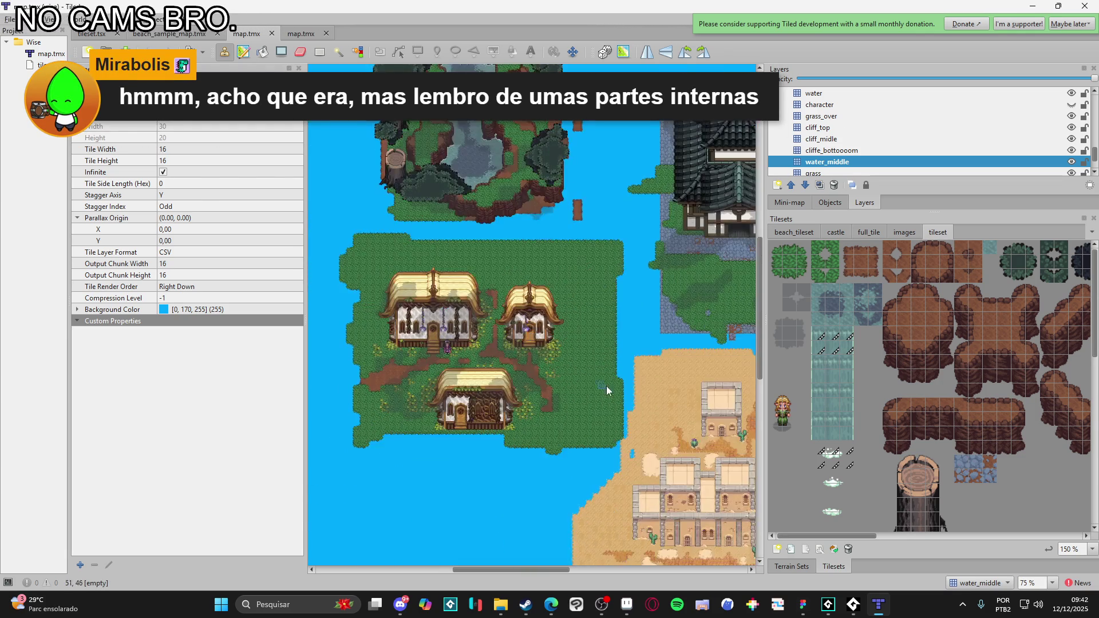
scroll(560, 319, up, 3)
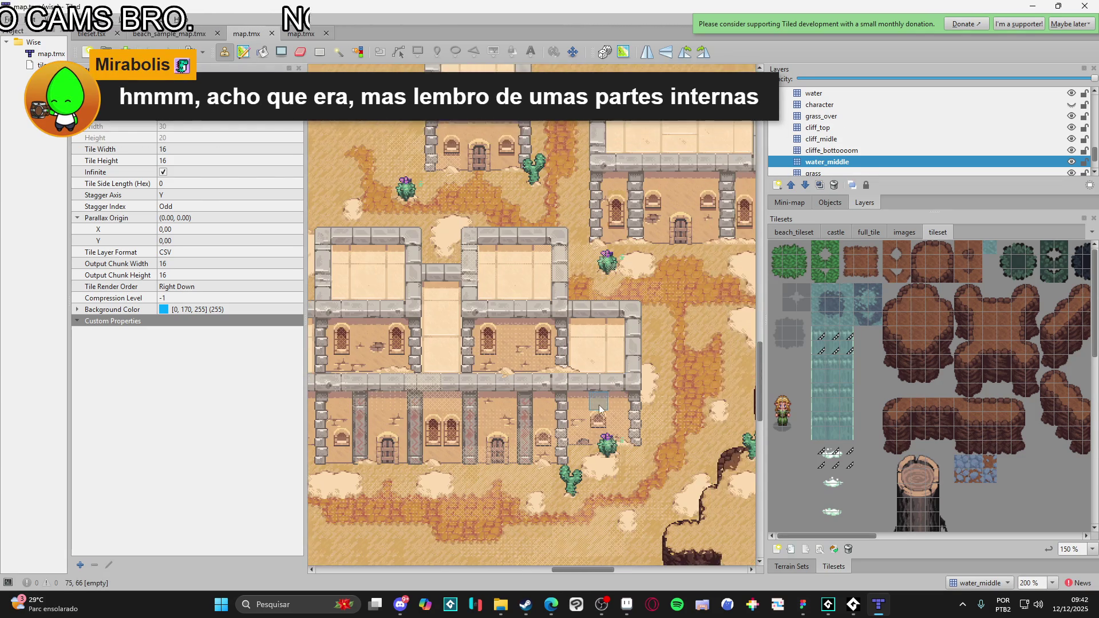
scroll(573, 376, down, 2)
drag(573, 377, 557, 419)
scroll(557, 419, up, 1)
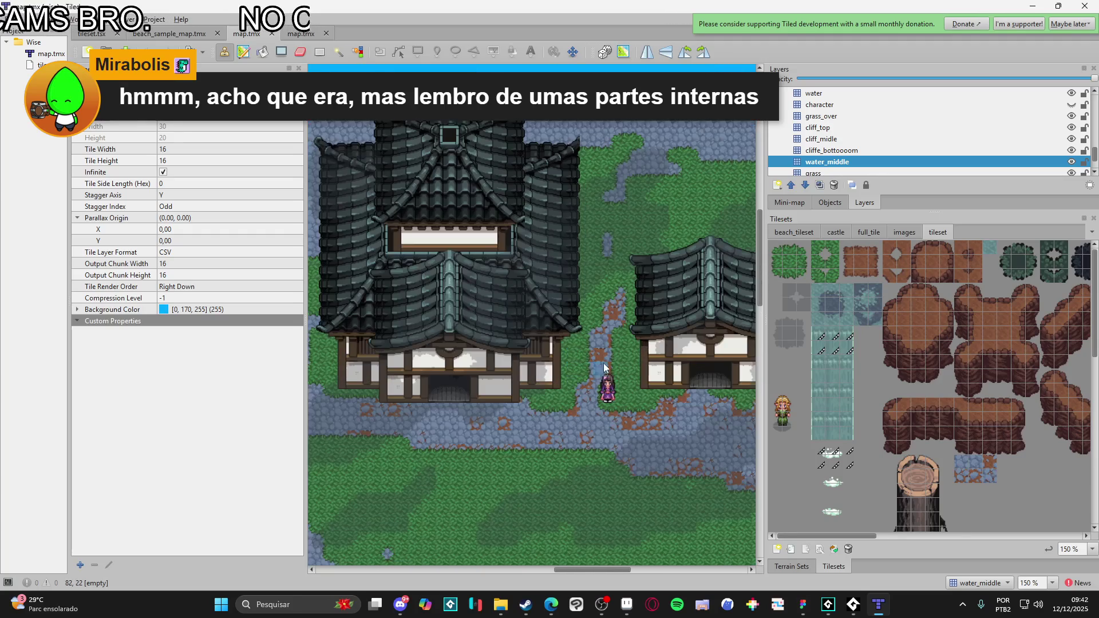
click(1036, 6)
click(1036, 5)
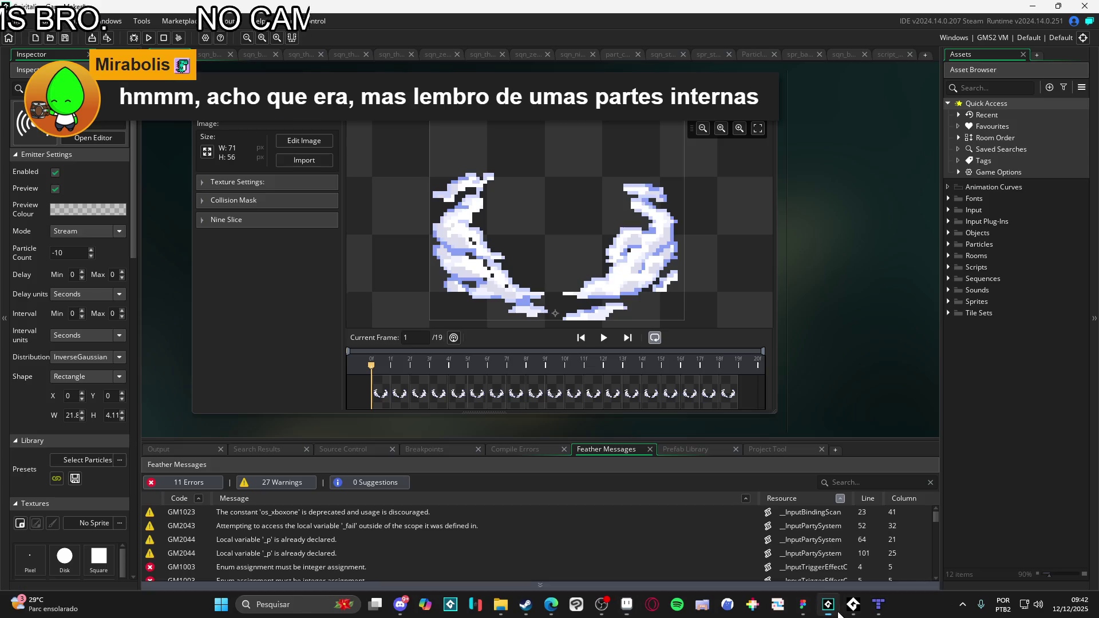
- Build and run the Spiritalis project with F5
key(F5)
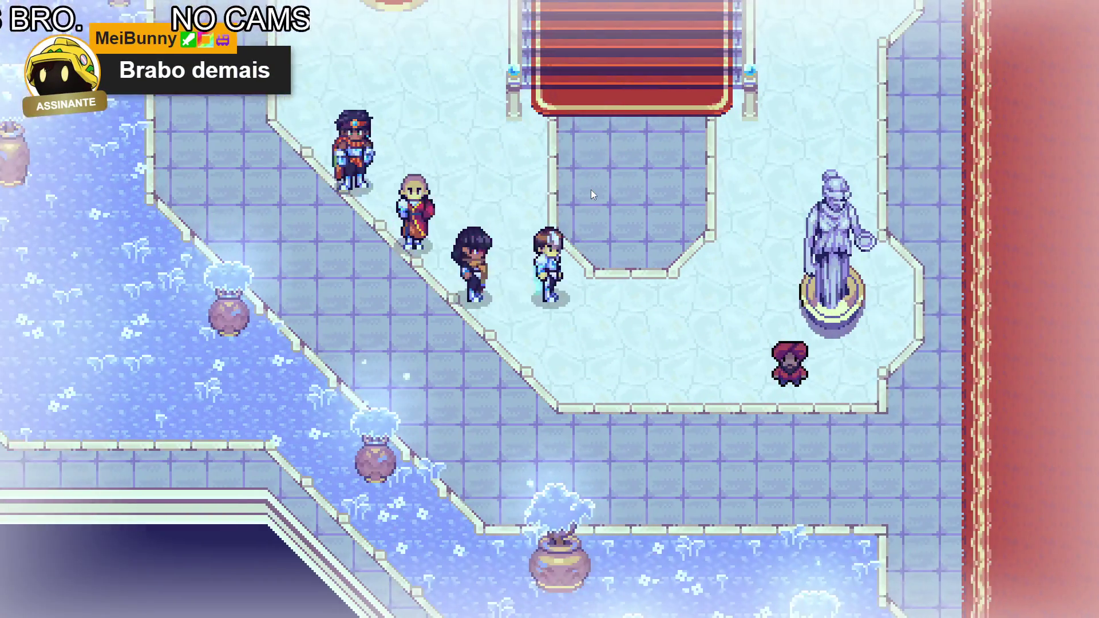
- Open the party menu and browse the Attributes, Abilities, Equipment and Items pages
key(Escape)
key(Down)
key(Down)
key(Return)
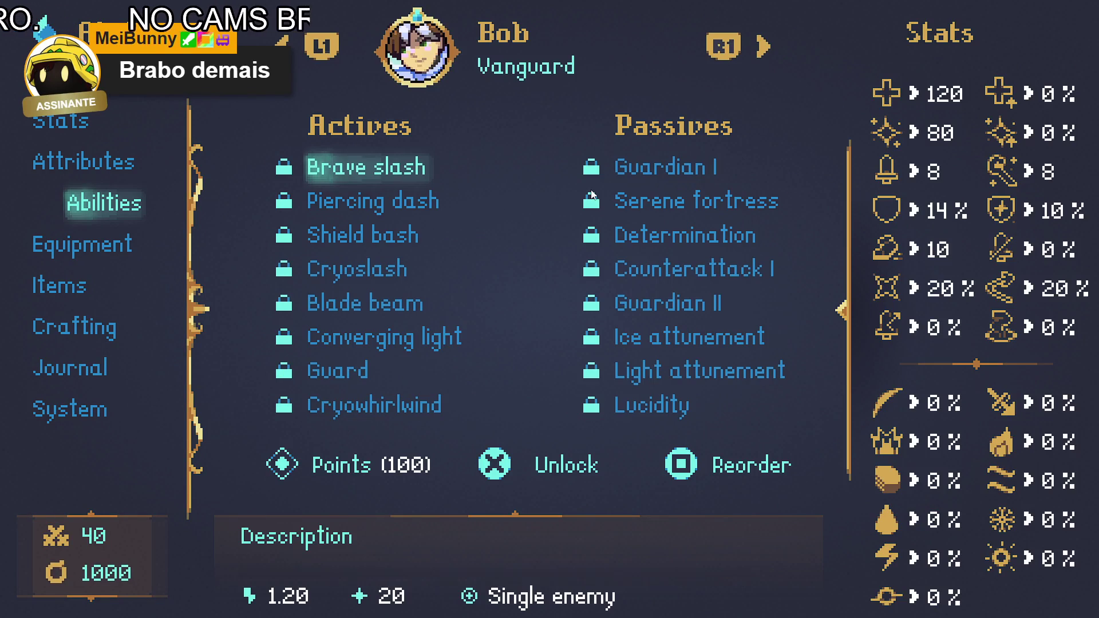
key(Escape)
key(Down)
key(Return)
key(Escape)
key(Down)
key(Return)
- View the Crafting and Journal pages, then close the menu and walk the party down and right
key(Down)
key(Down)
key(Down)
key(Escape)
key(Down)
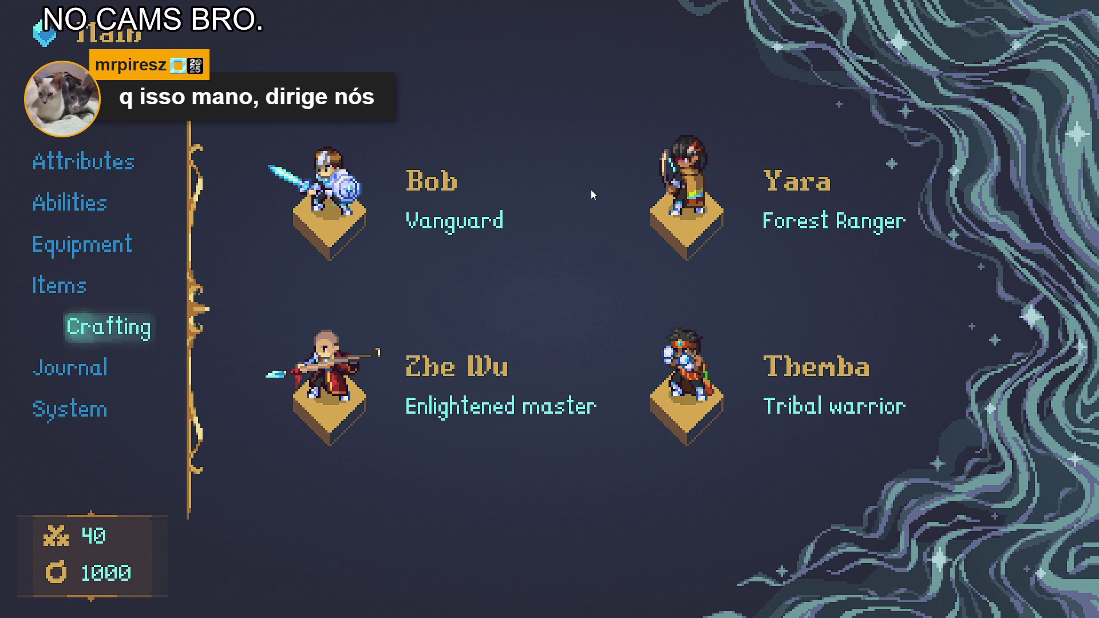
key(Return)
key(Escape)
key(Down)
key(Return)
key(Escape)
key(Escape)
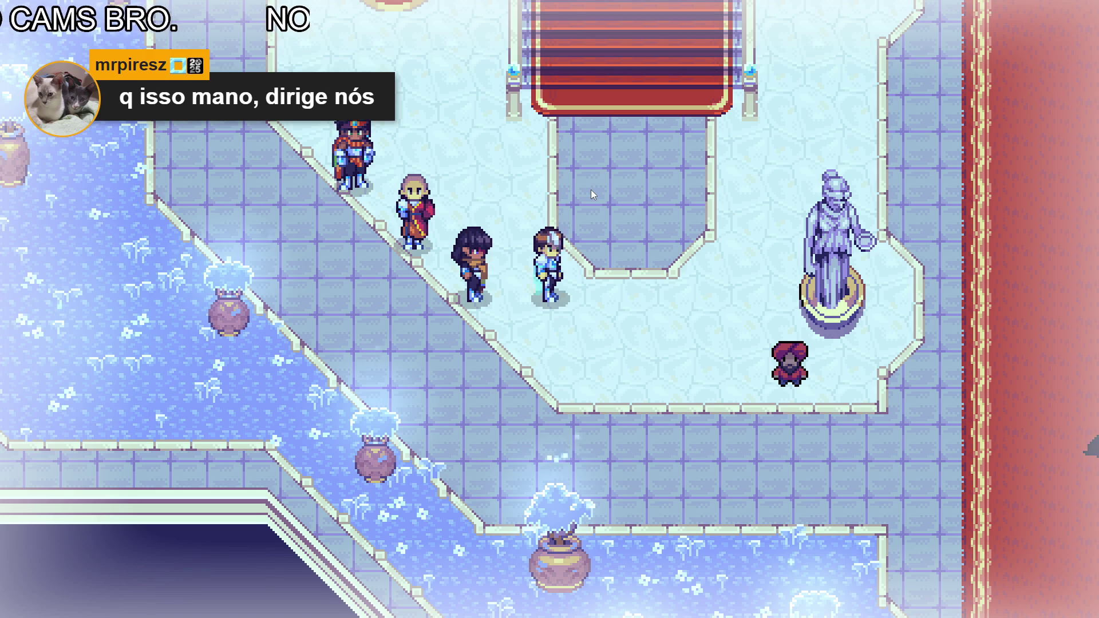
key(Down)
key(Right)
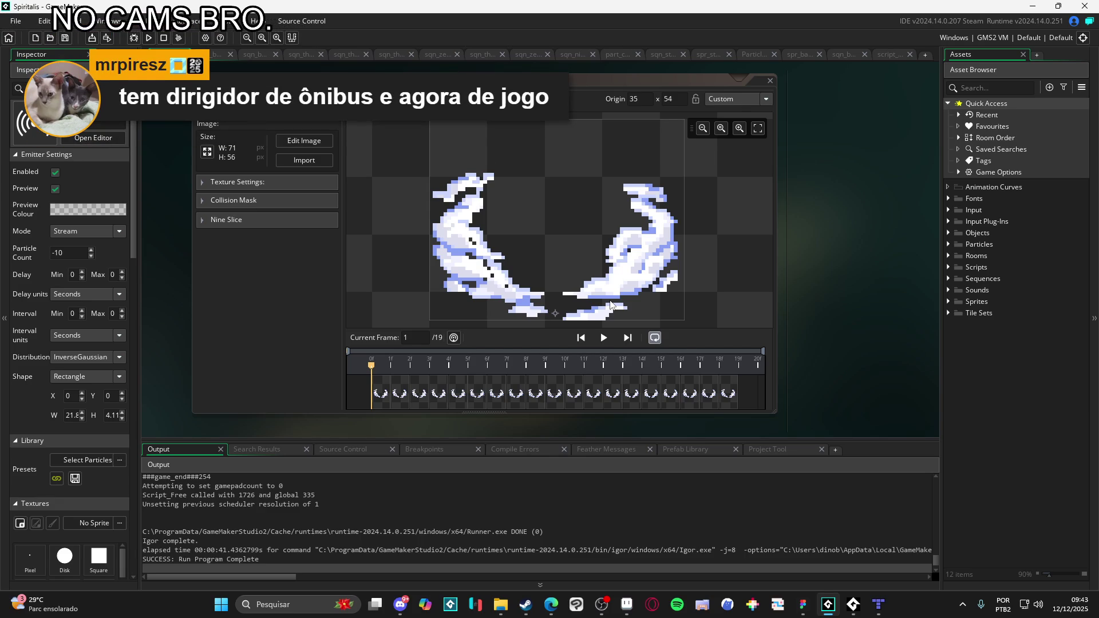
scroll(611, 300, down, 2)
scroll(611, 299, up, 2)
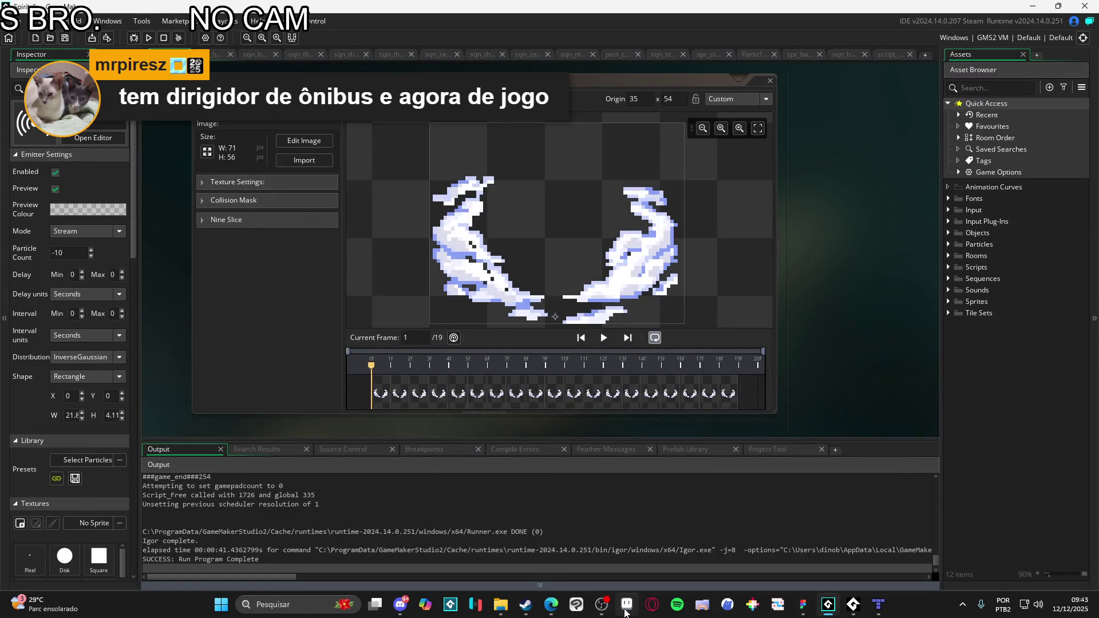
click(627, 605)
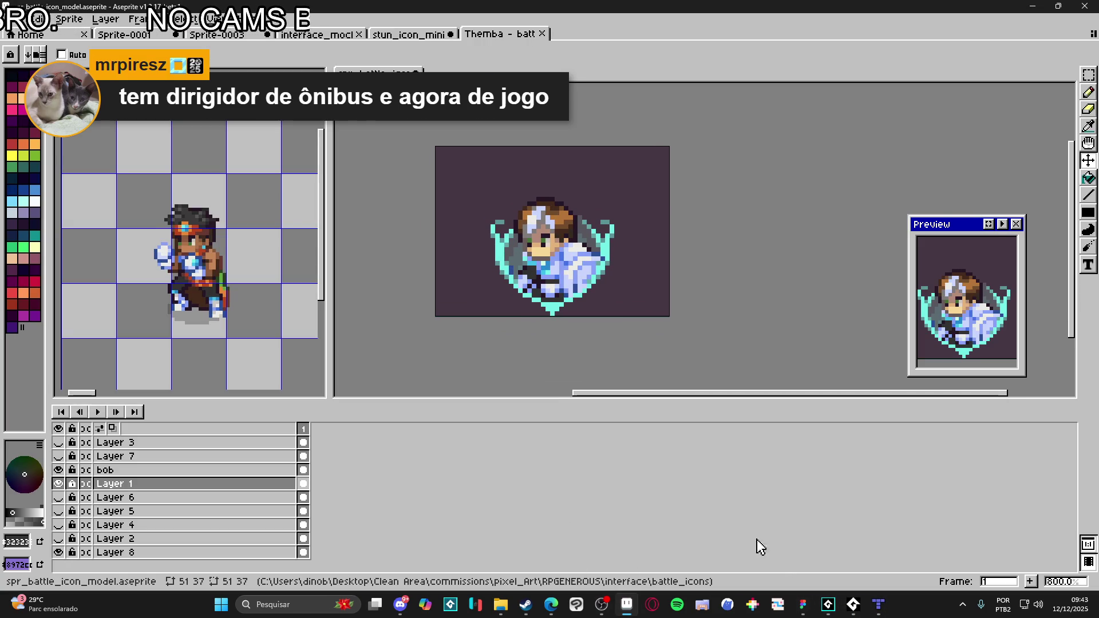
mouse_move(854, 604)
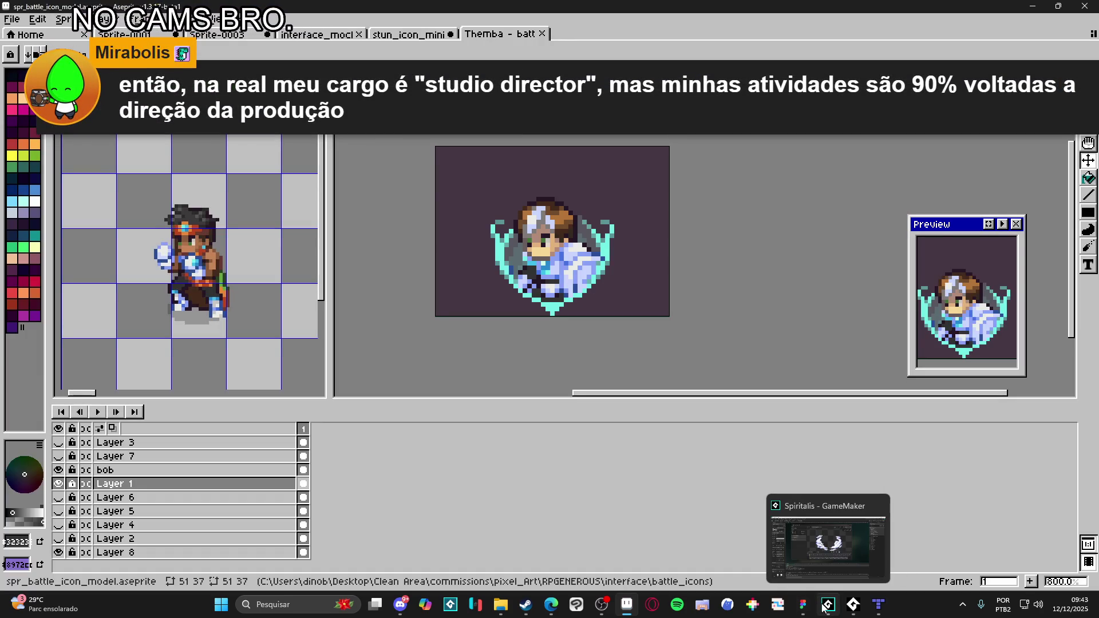
click(823, 607)
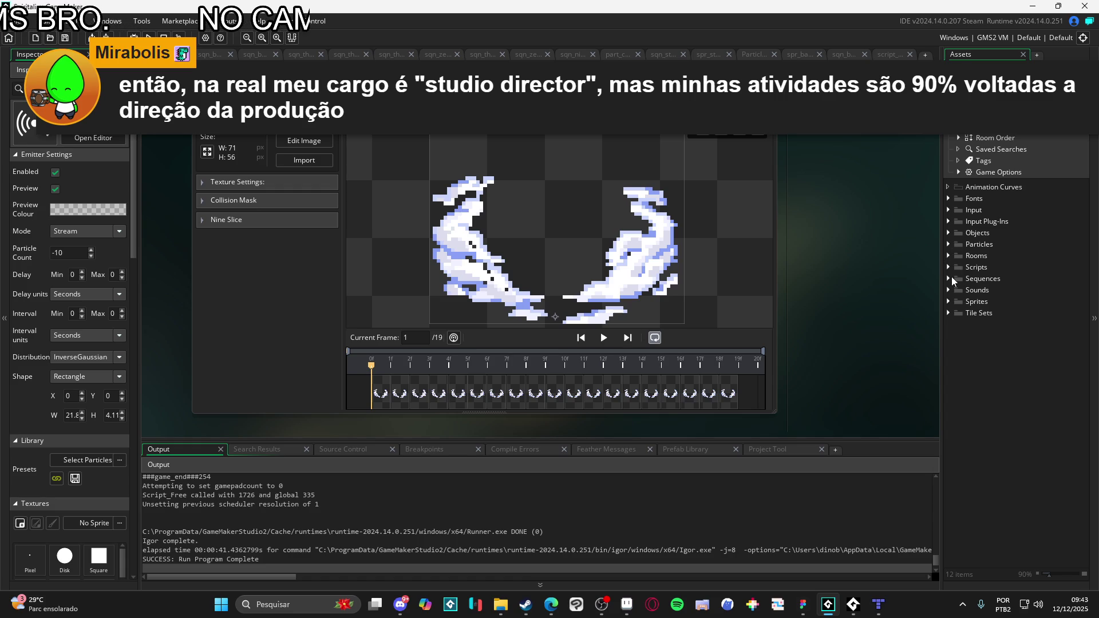
- Expand Sequences > Battle > Party > Abilities and play sqn_bob_cryowhirlwind
click(949, 279)
click(958, 290)
click(969, 302)
click(968, 325)
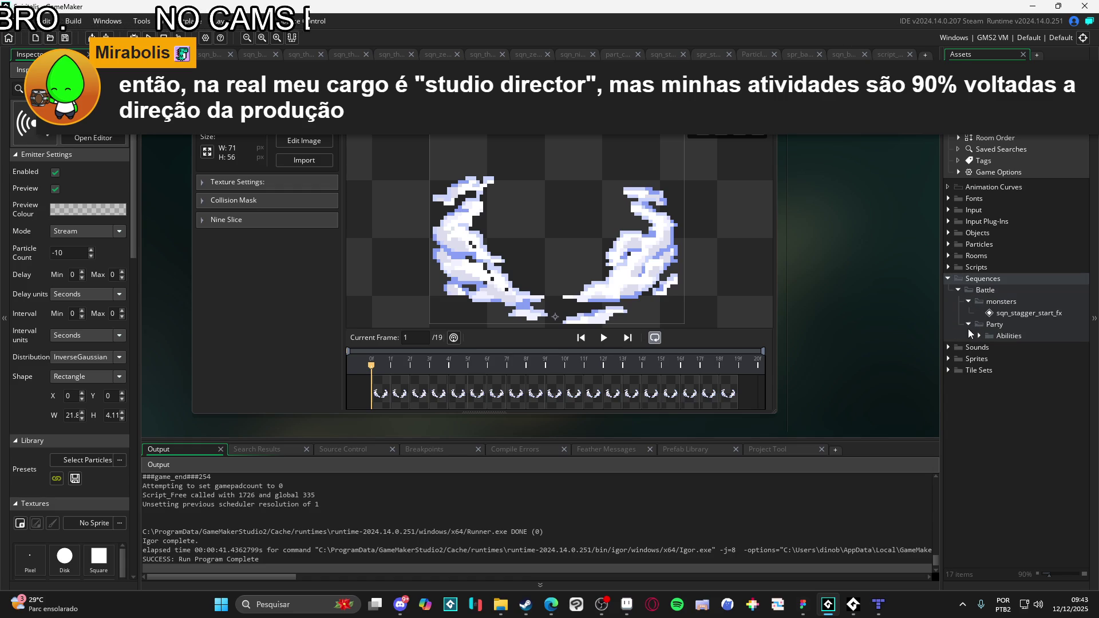
click(979, 336)
click(990, 347)
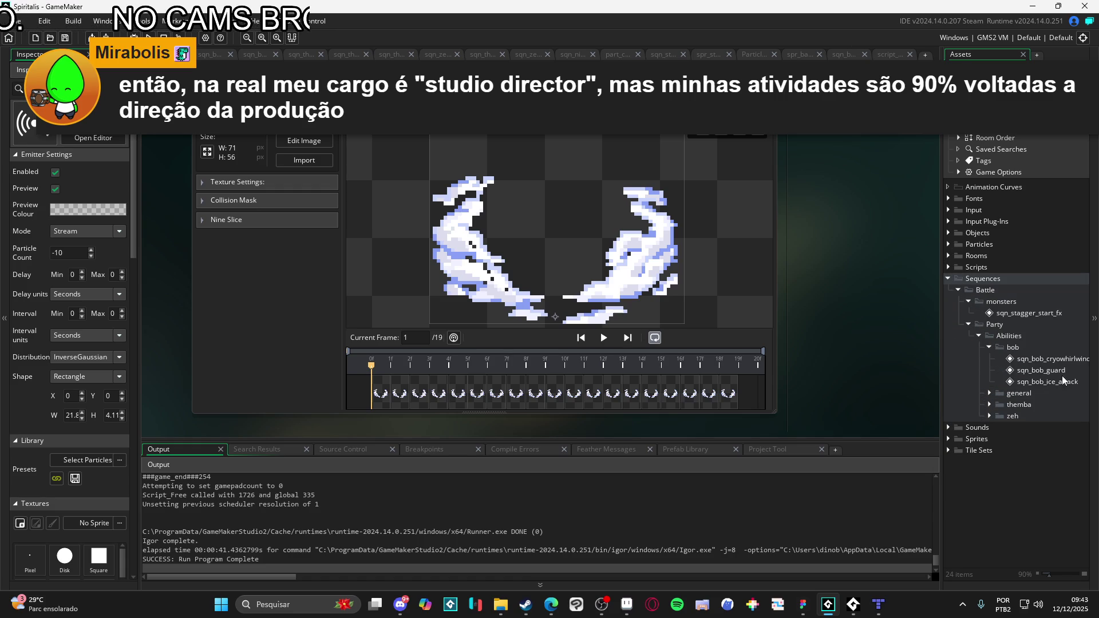
double_click(1068, 358)
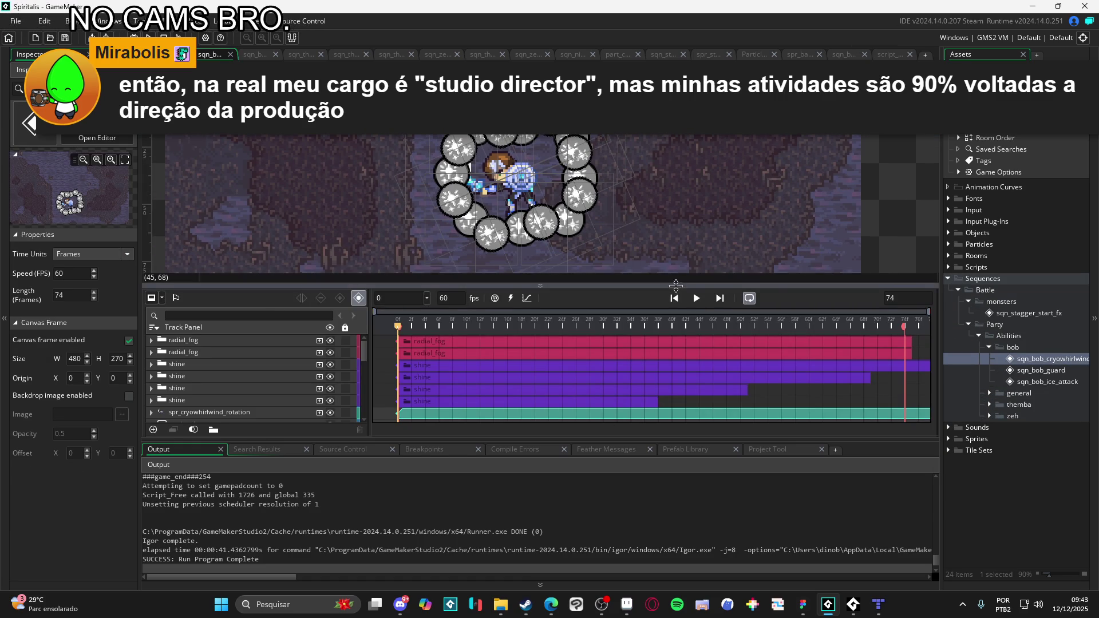
drag(676, 286, 677, 360)
click(696, 372)
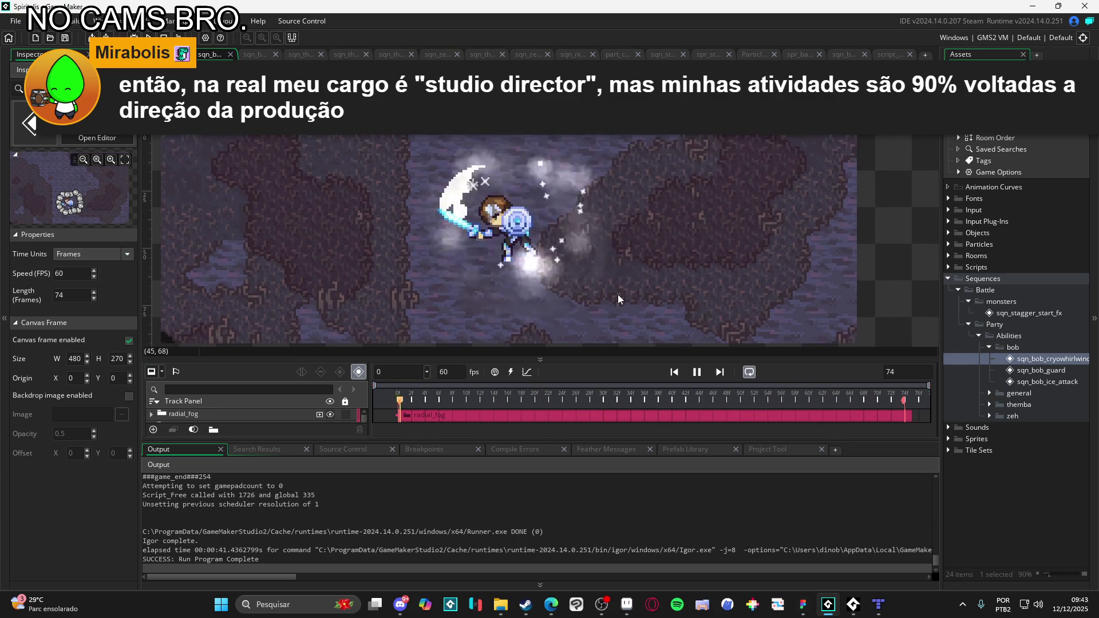
- Open sqn_bob_guard, play sqn_bob_ice_attack, and open sqn_nirvana_start
double_click(1040, 370)
double_click(1052, 381)
mouse_move(665, 361)
mouse_down()
mouse_move(640, 250)
mouse_move(640, 338)
mouse_up()
click(697, 351)
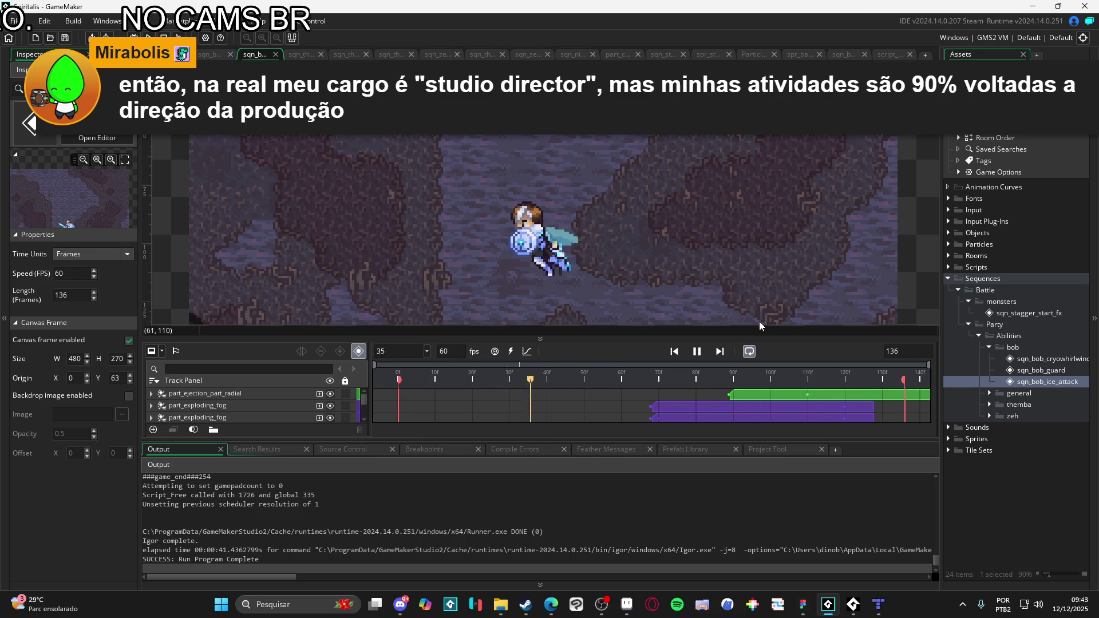
double_click(1002, 397)
double_click(1004, 405)
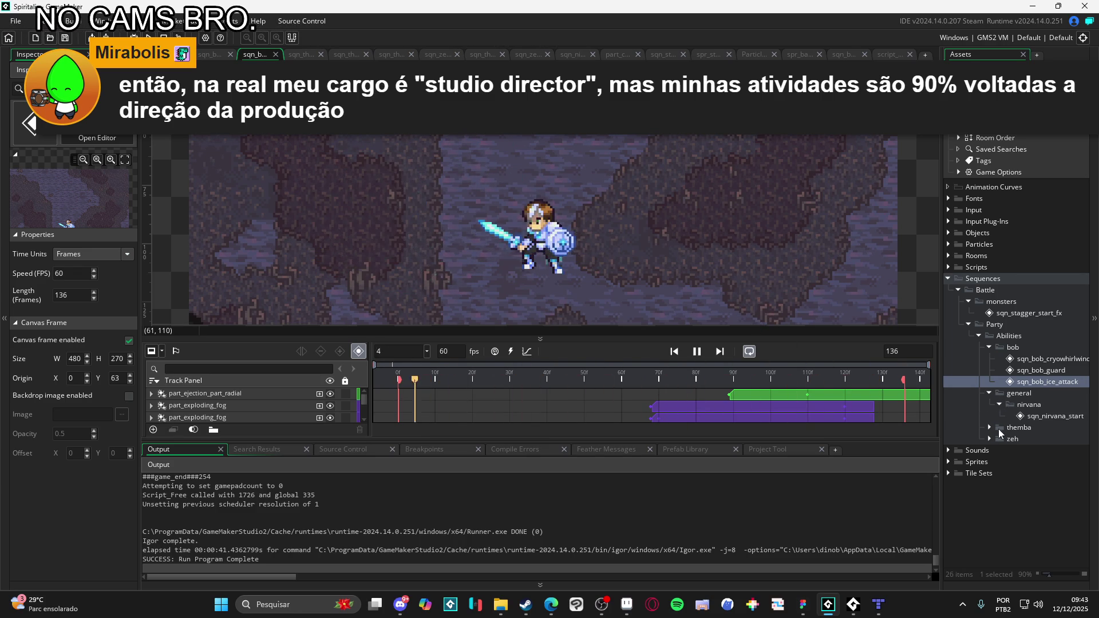
double_click(999, 416)
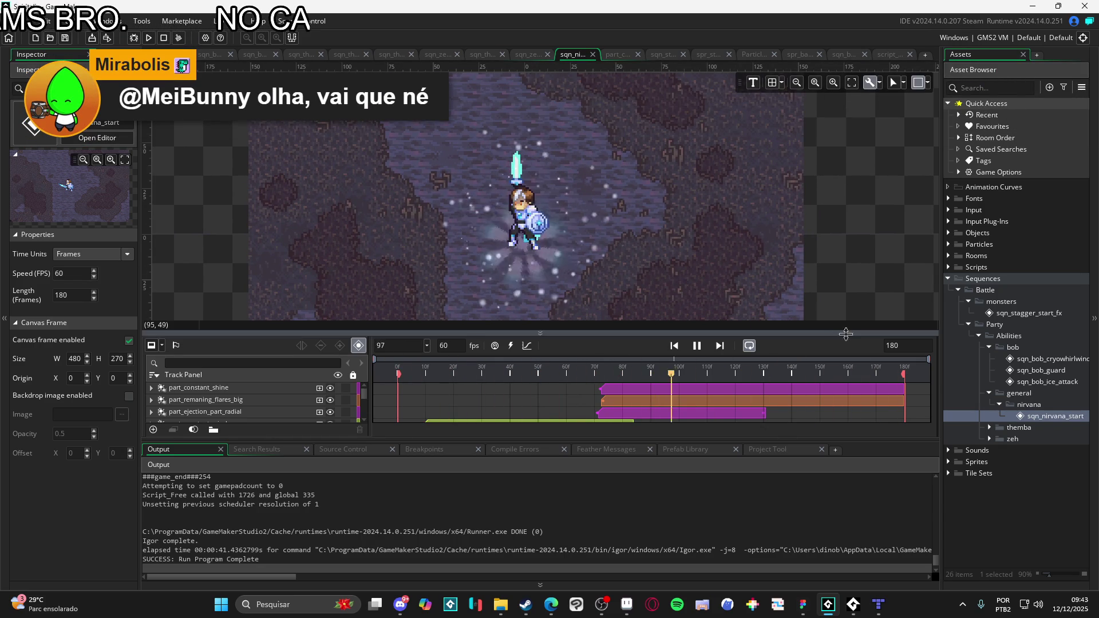
- Play Themba's earthquake, revenge, stonefist and uppercut sequences
click(990, 428)
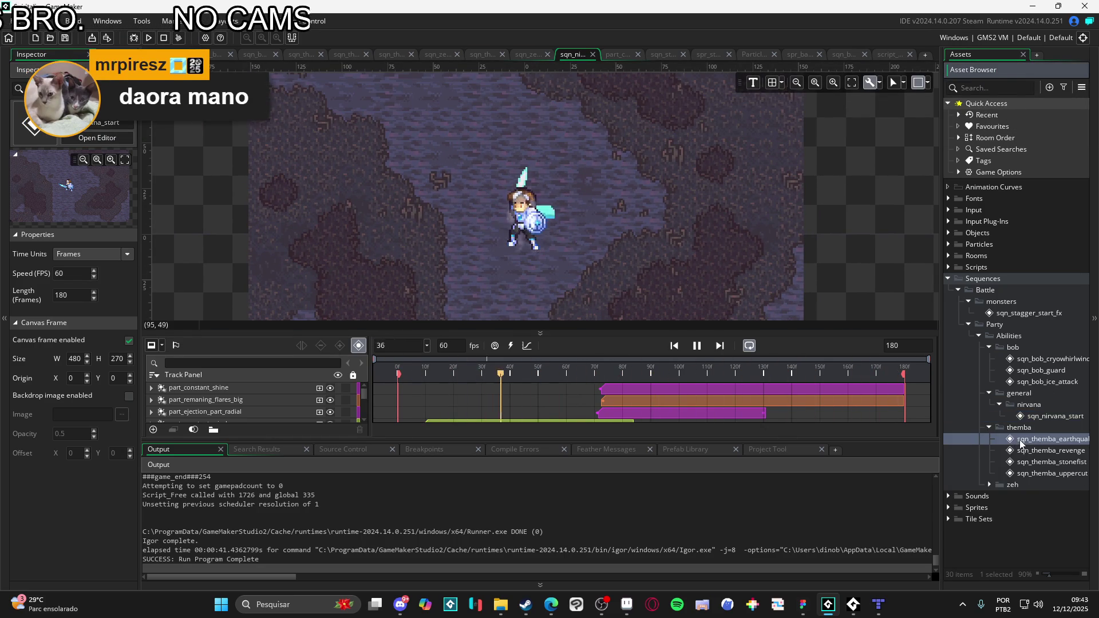
double_click(1002, 438)
click(701, 332)
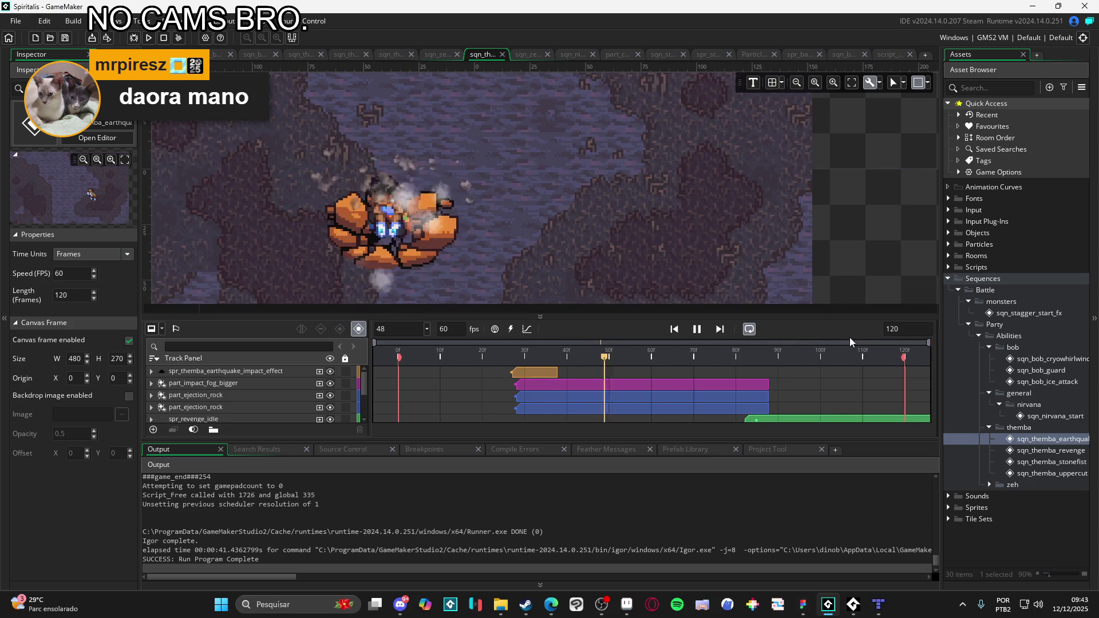
double_click(1029, 451)
click(702, 347)
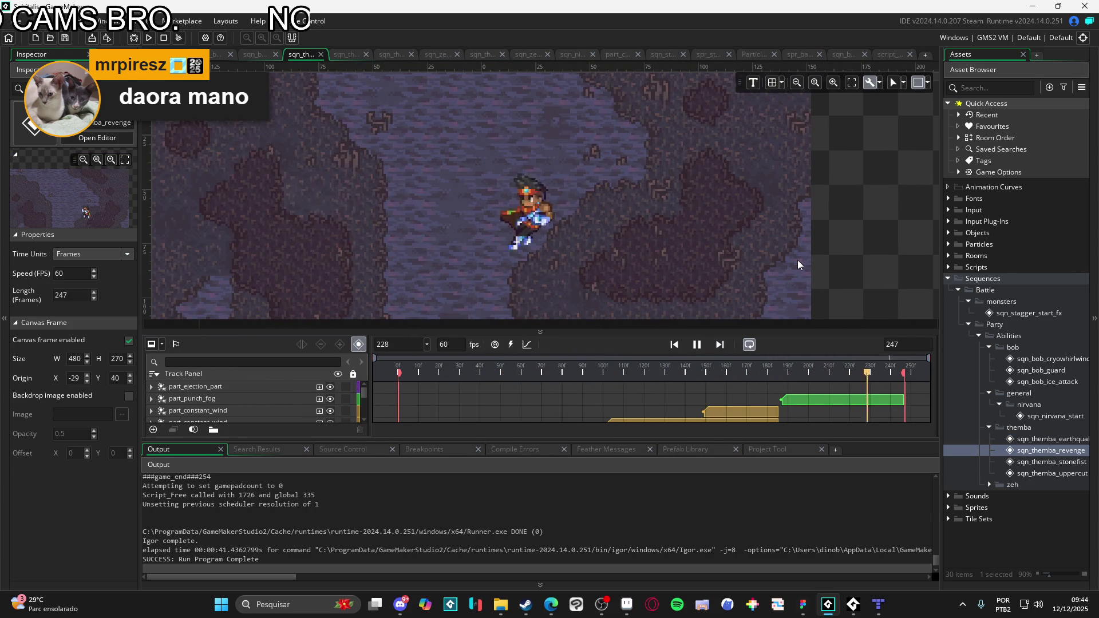
double_click(1051, 462)
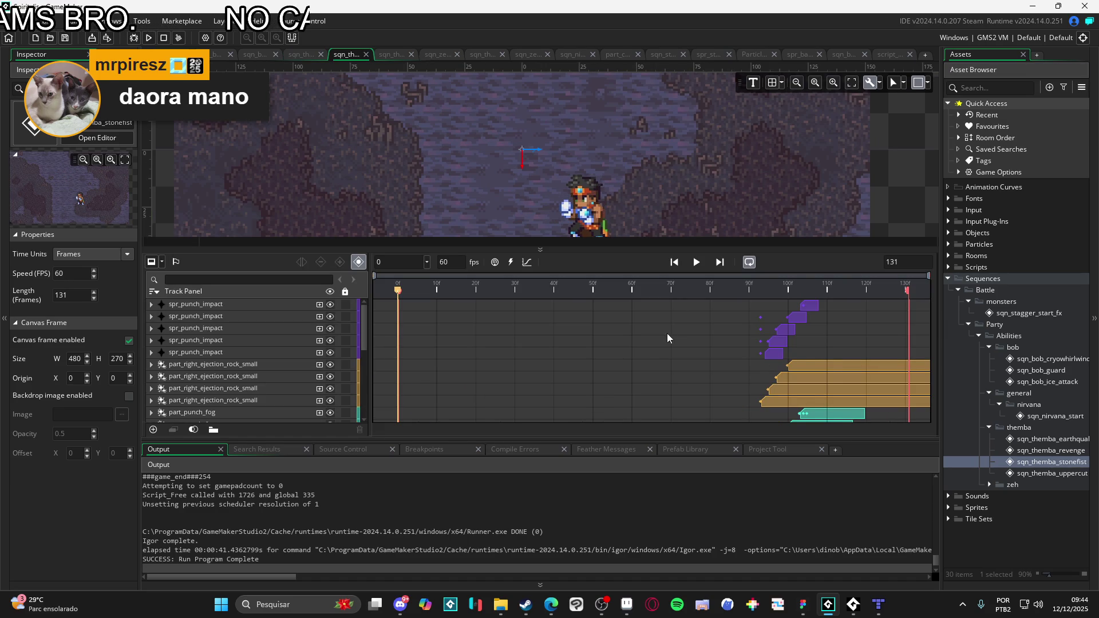
click(699, 261)
drag(692, 247, 704, 369)
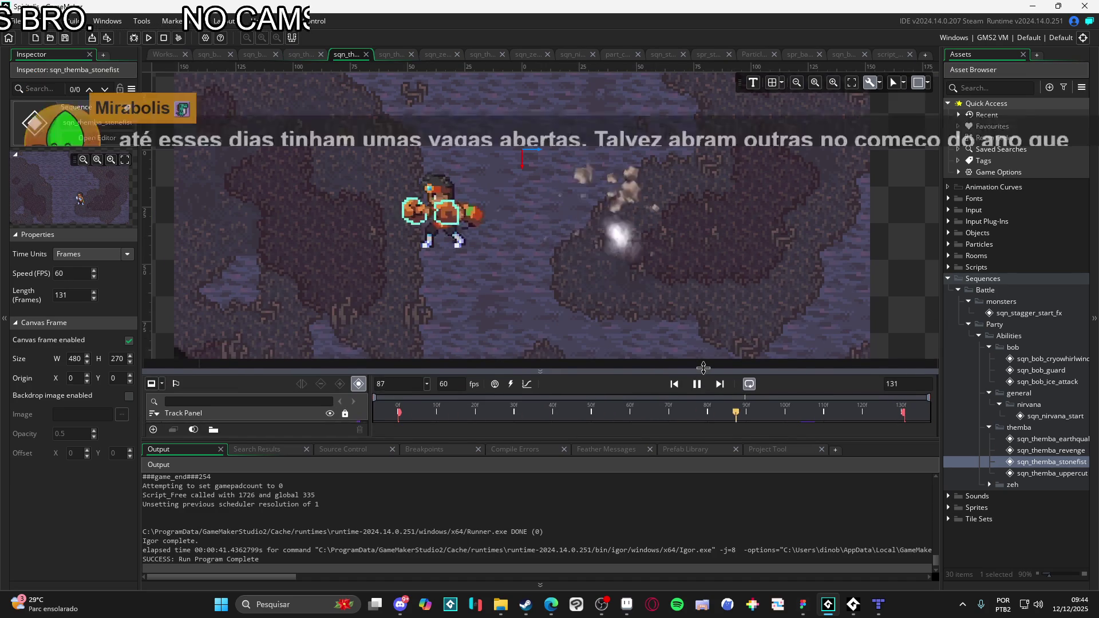
double_click(1025, 473)
drag(693, 259, 694, 362)
click(695, 359)
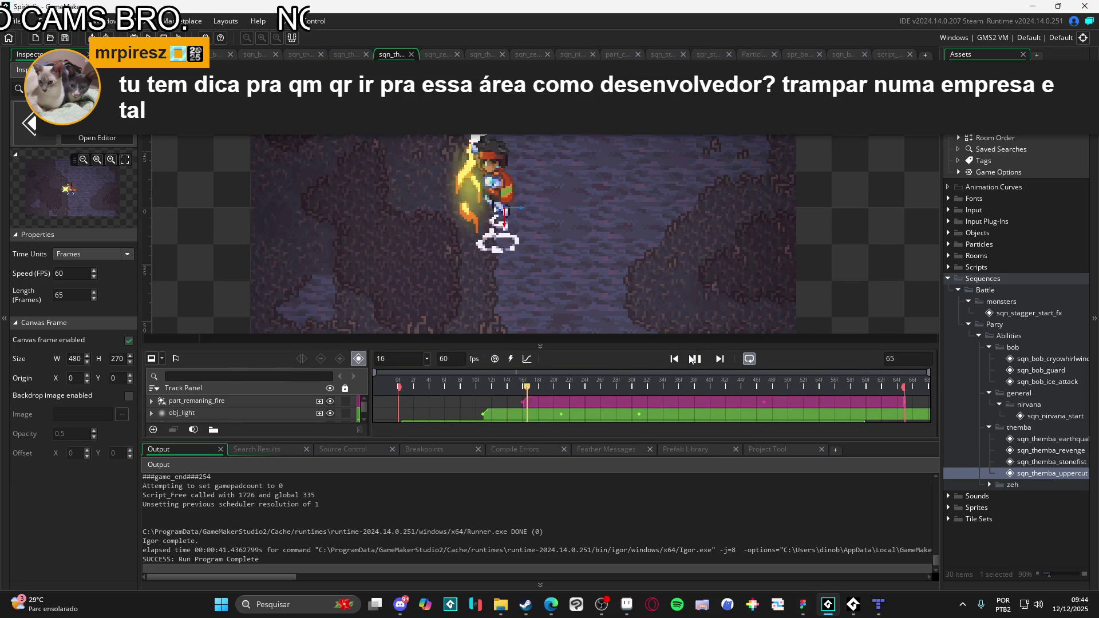
- Preview sqn_zeh_abyssal_bog and sqn_zeh_thunderstorm, then minimise GameMaker
click(991, 486)
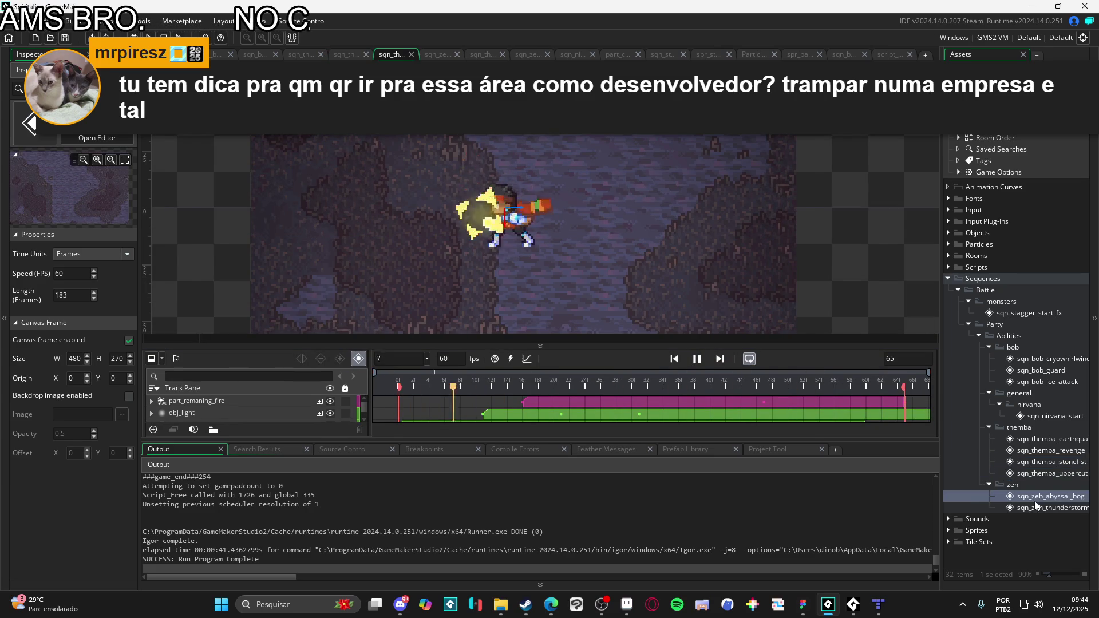
double_click(1037, 506)
drag(694, 249, 690, 346)
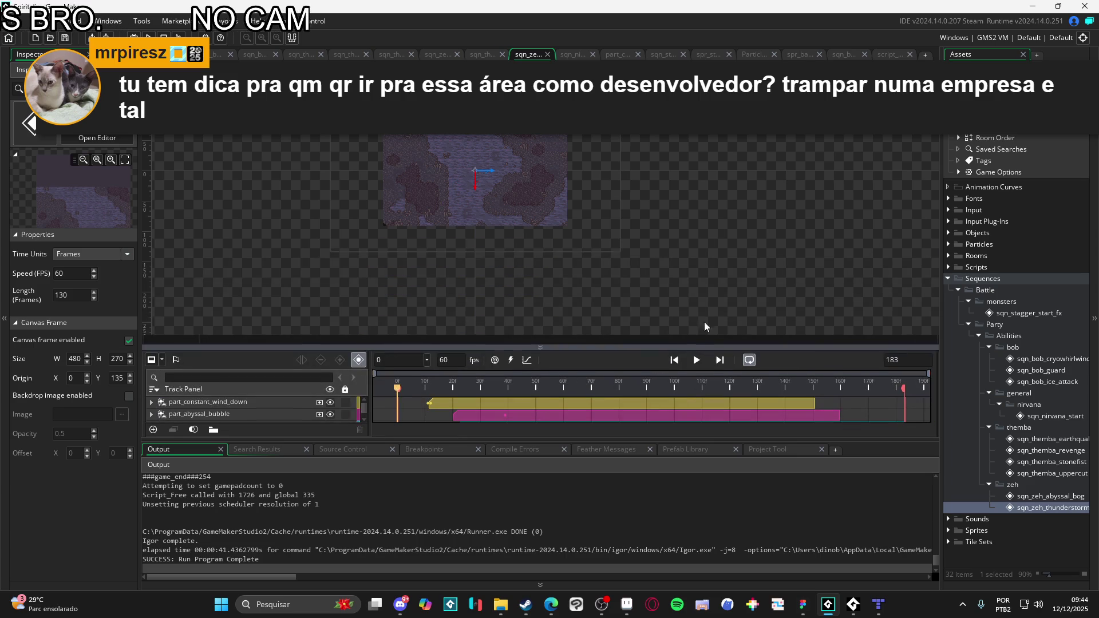
scroll(485, 205, up, 2)
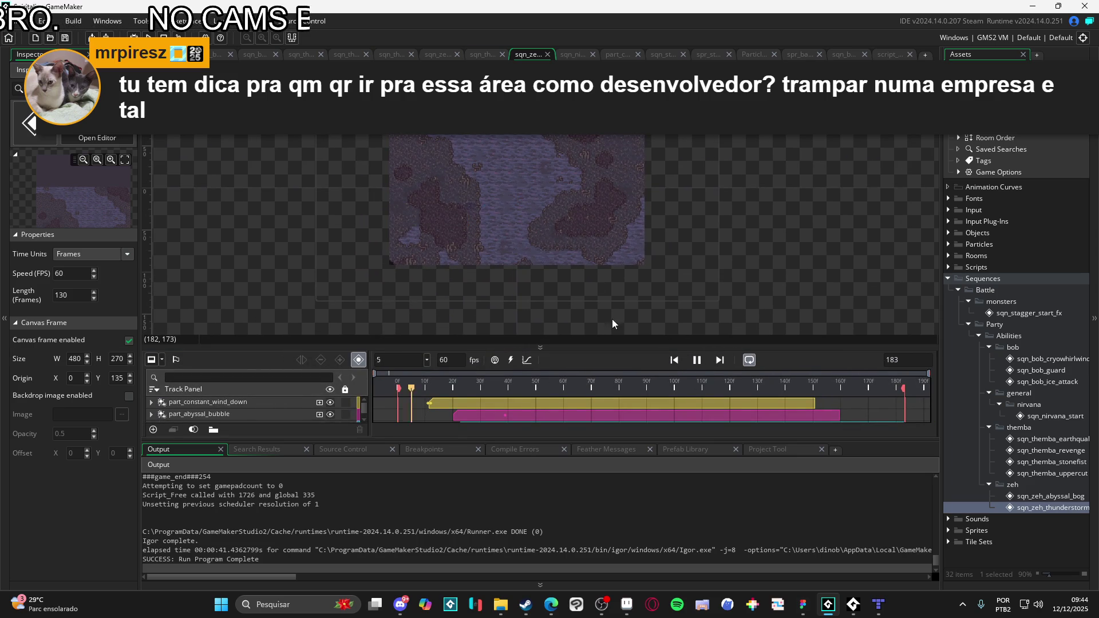
scroll(534, 233, up, 1)
double_click(1049, 496)
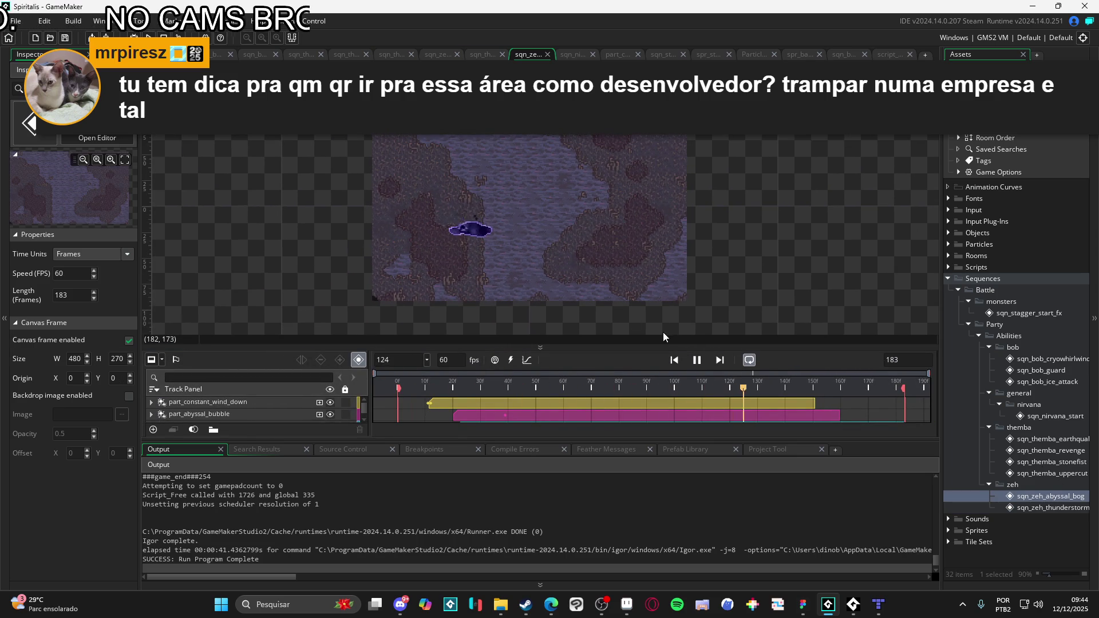
double_click(1055, 505)
scroll(671, 227, up, 1)
scroll(686, 272, down, 1)
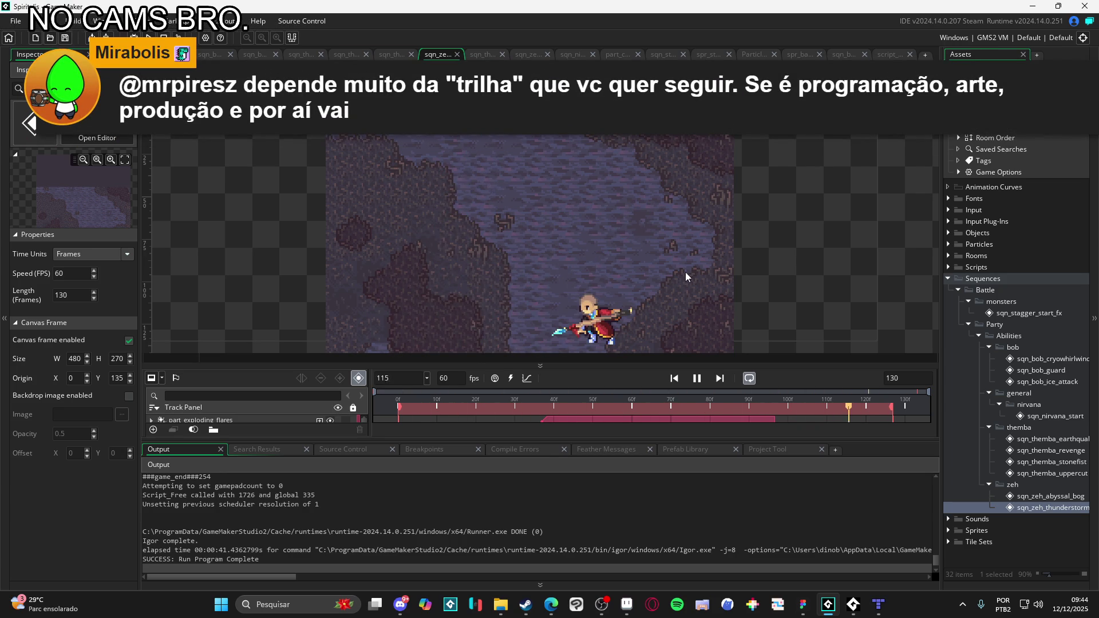
click(1032, 6)
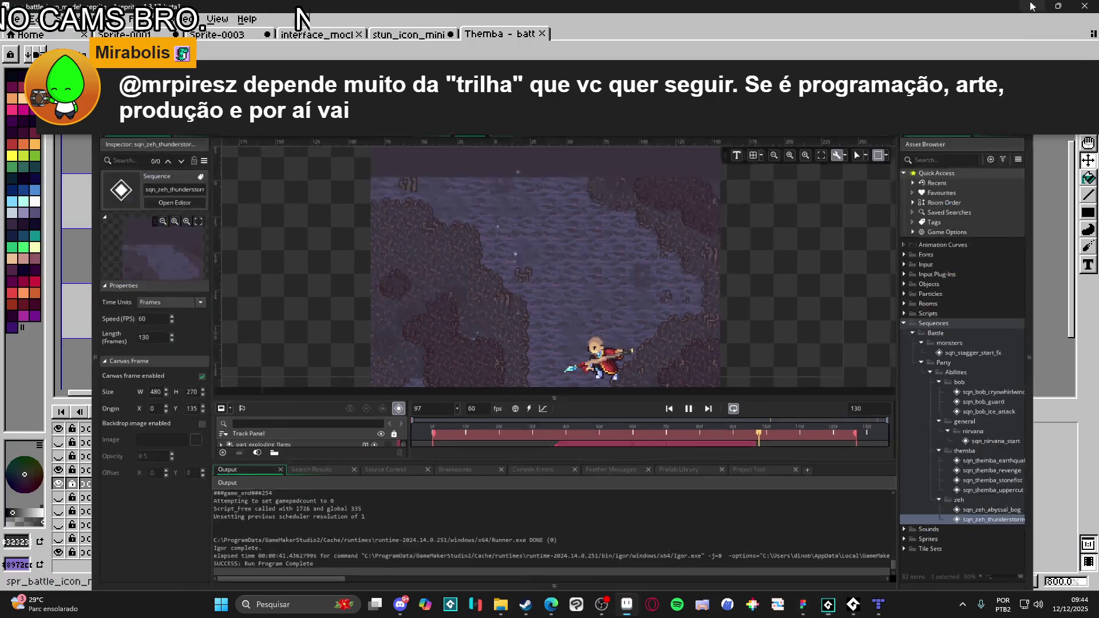
- Close the stun_icon_mini file without saving
click(410, 35)
click(321, 35)
click(409, 36)
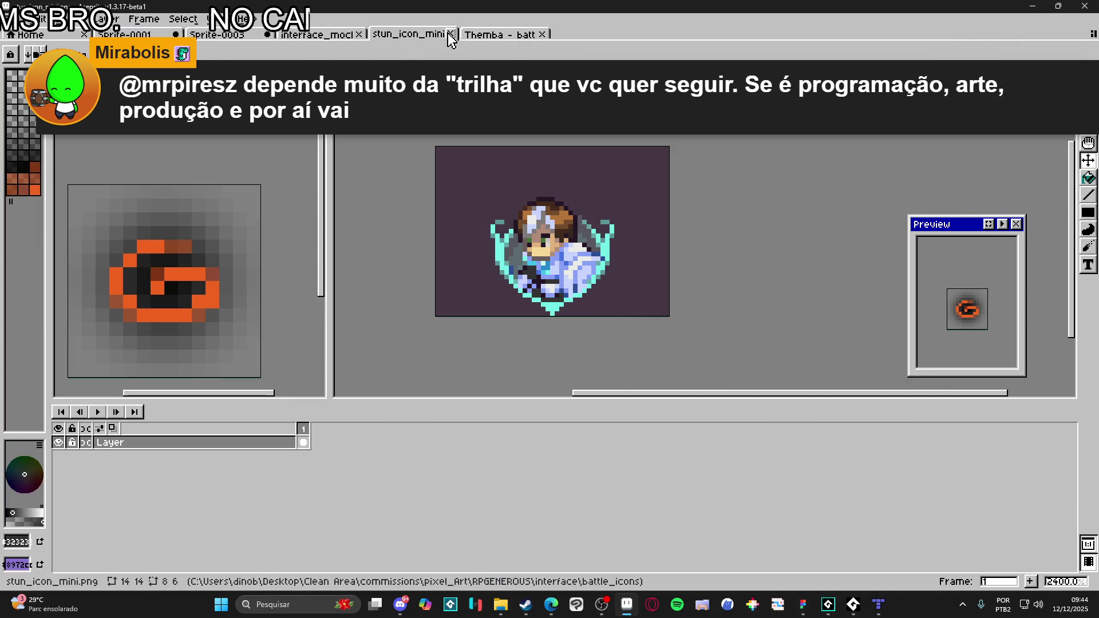
click(450, 34)
click(573, 327)
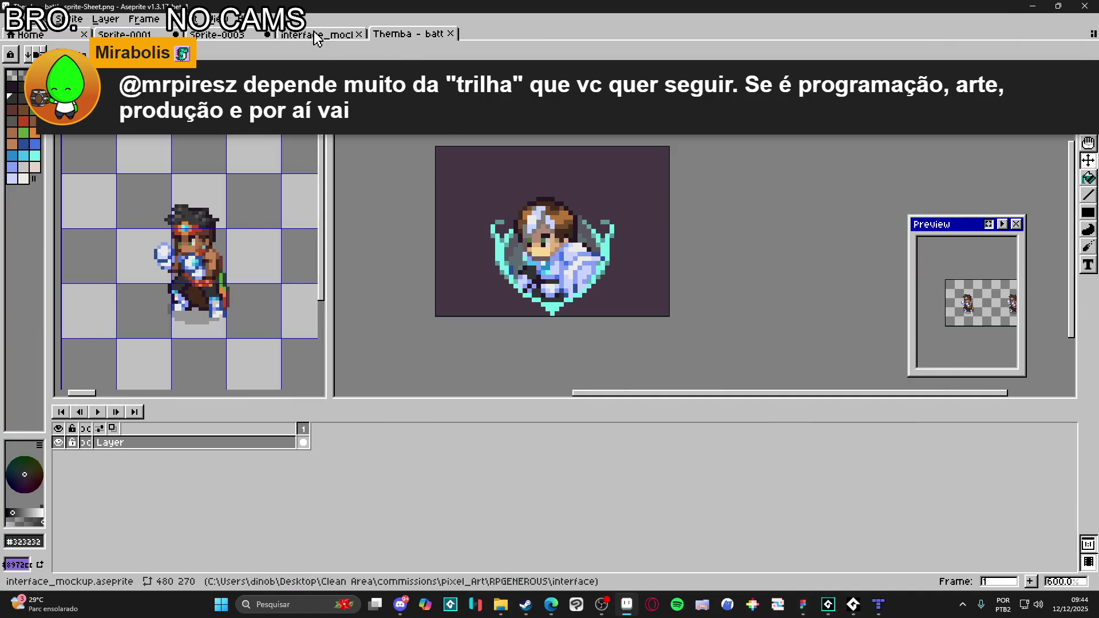
- Look over the interface mockup's Yara battle panel and the other open sprites
click(326, 36)
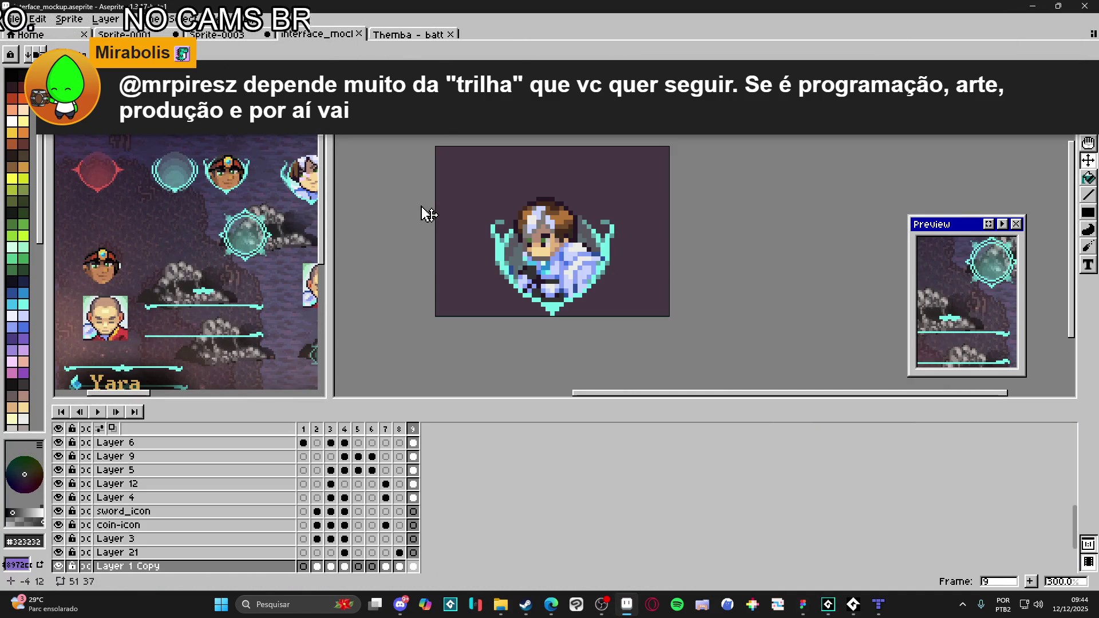
scroll(312, 250, down, 1)
mouse_move(194, 241)
mouse_down()
mouse_move(216, 246)
mouse_move(186, 235)
mouse_up()
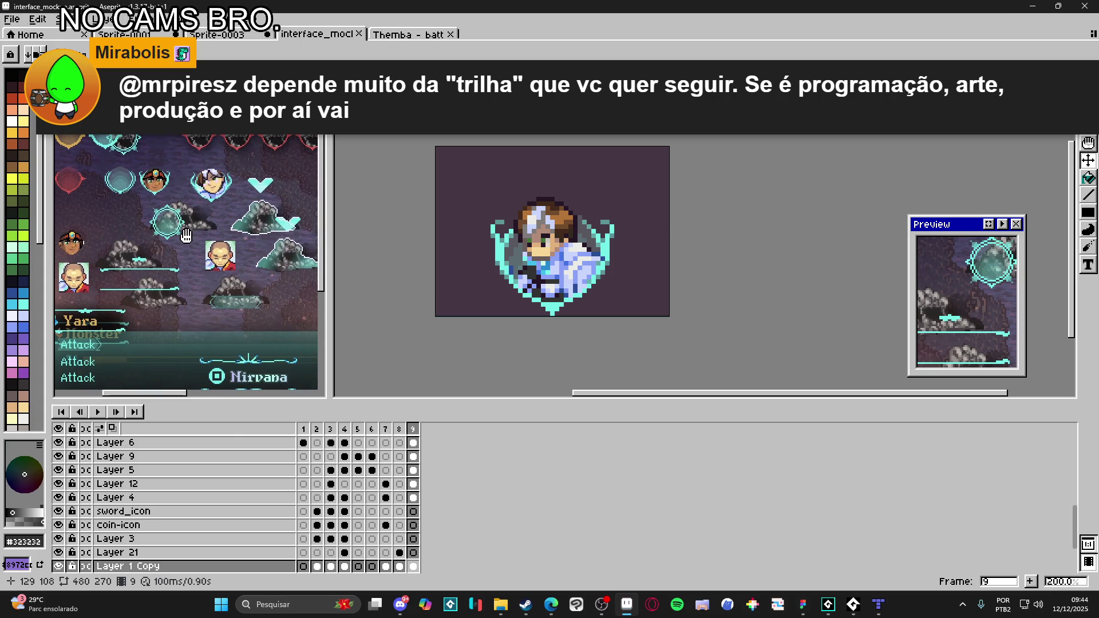
click(572, 259)
click(218, 35)
click(123, 34)
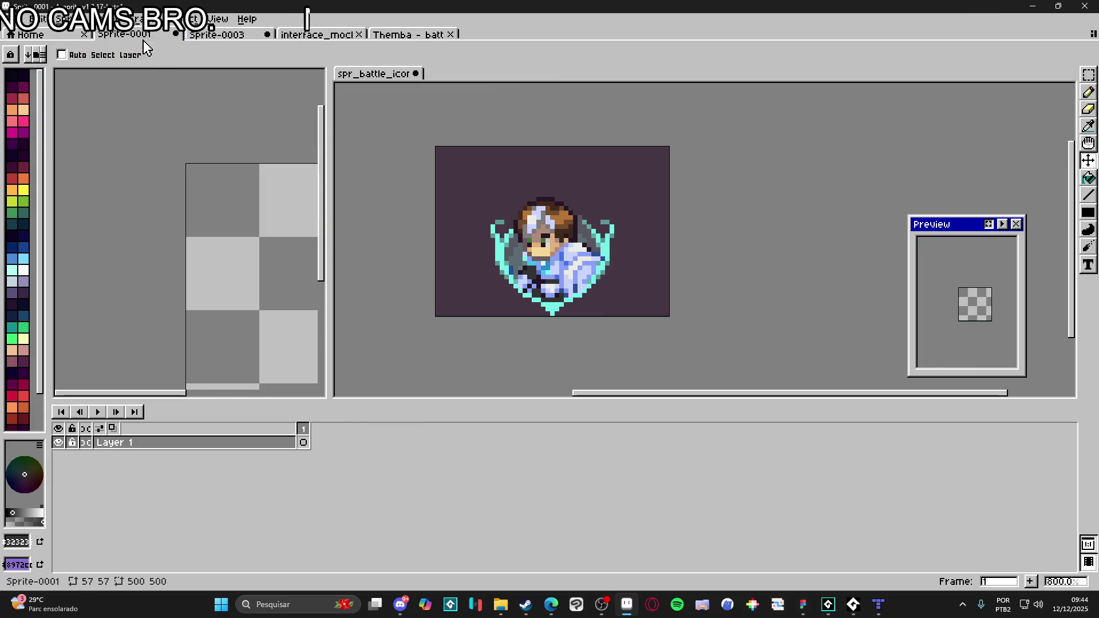
drag(227, 296, 219, 312)
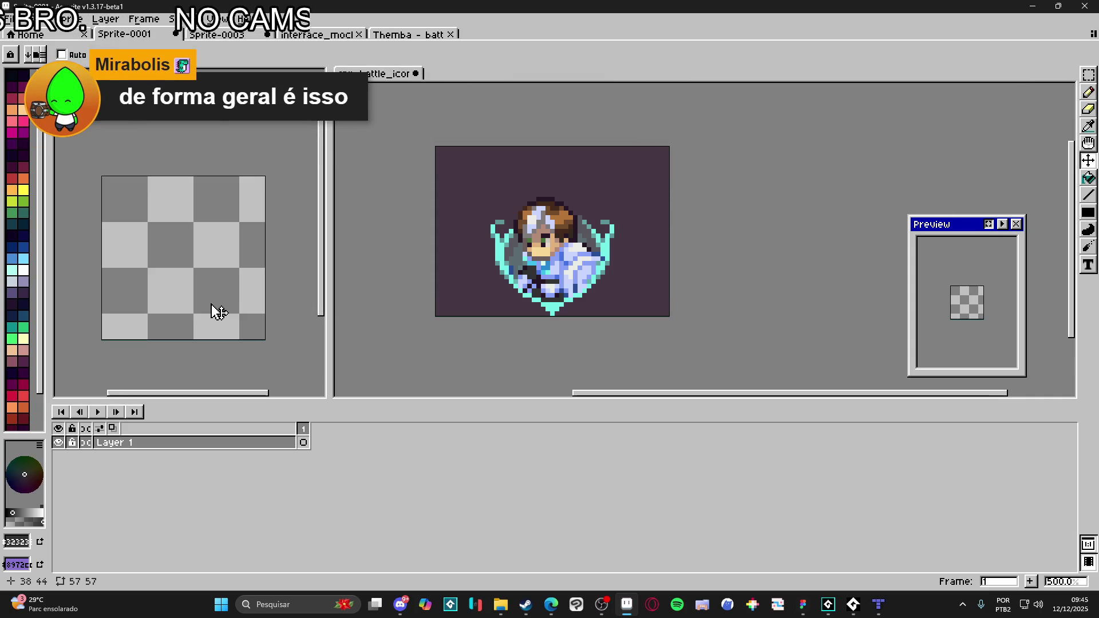
click(218, 34)
click(317, 34)
scroll(169, 227, up, 1)
drag(169, 227, 108, 208)
click(497, 606)
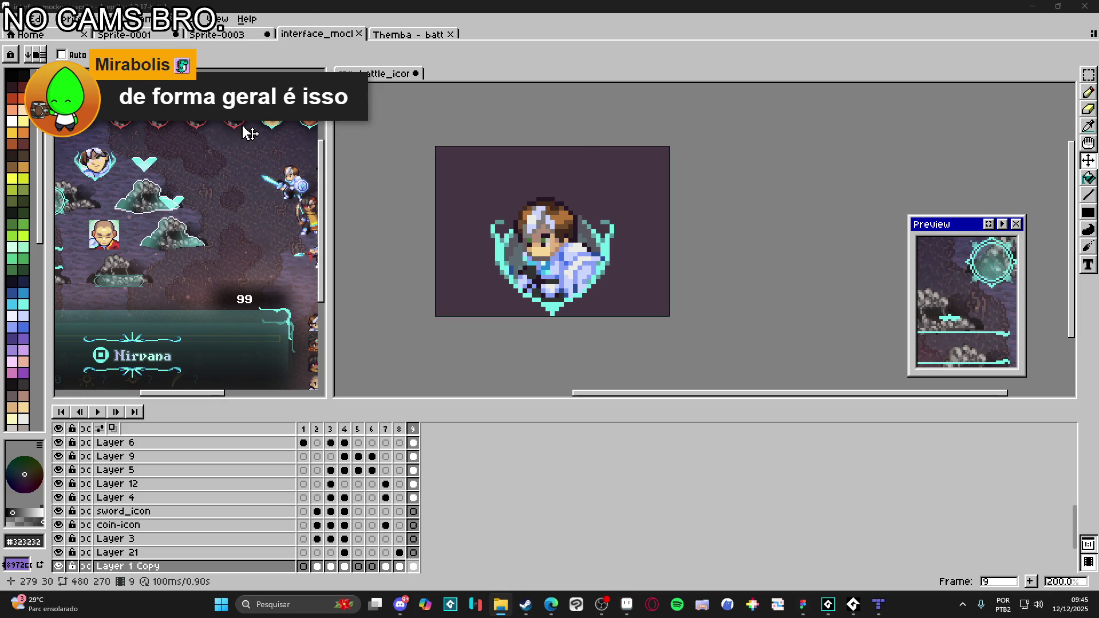
- Select the character region on the Themba sheet, then toggle and activate the bob layer in the icon model
click(415, 36)
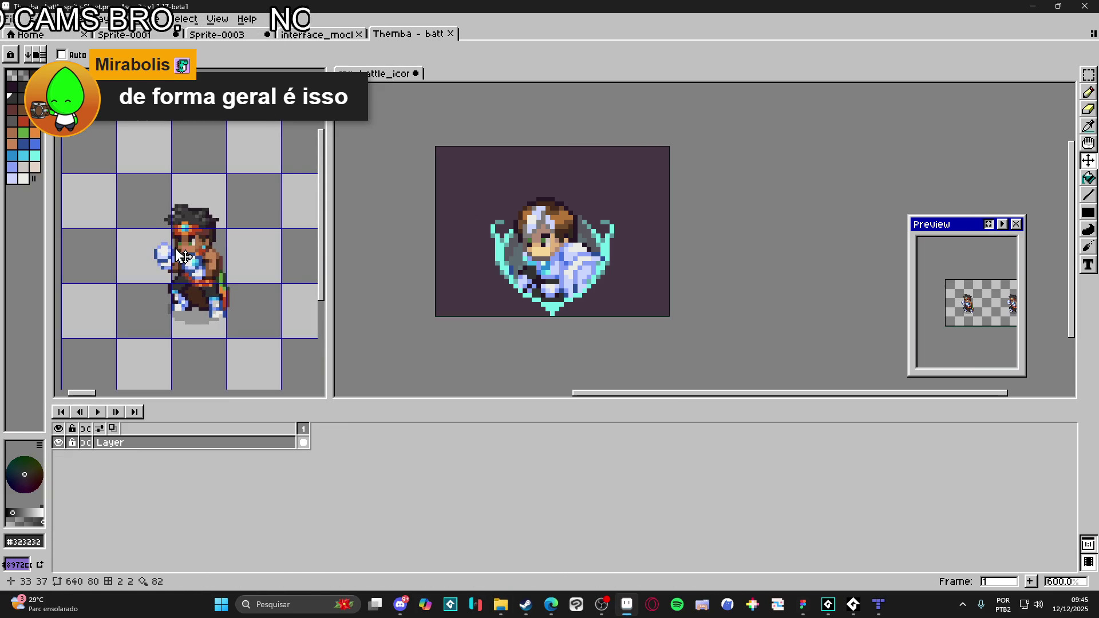
key(m)
mouse_move(128, 185)
mouse_down()
mouse_move(246, 316)
mouse_move(269, 322)
mouse_up()
key(v)
click(567, 249)
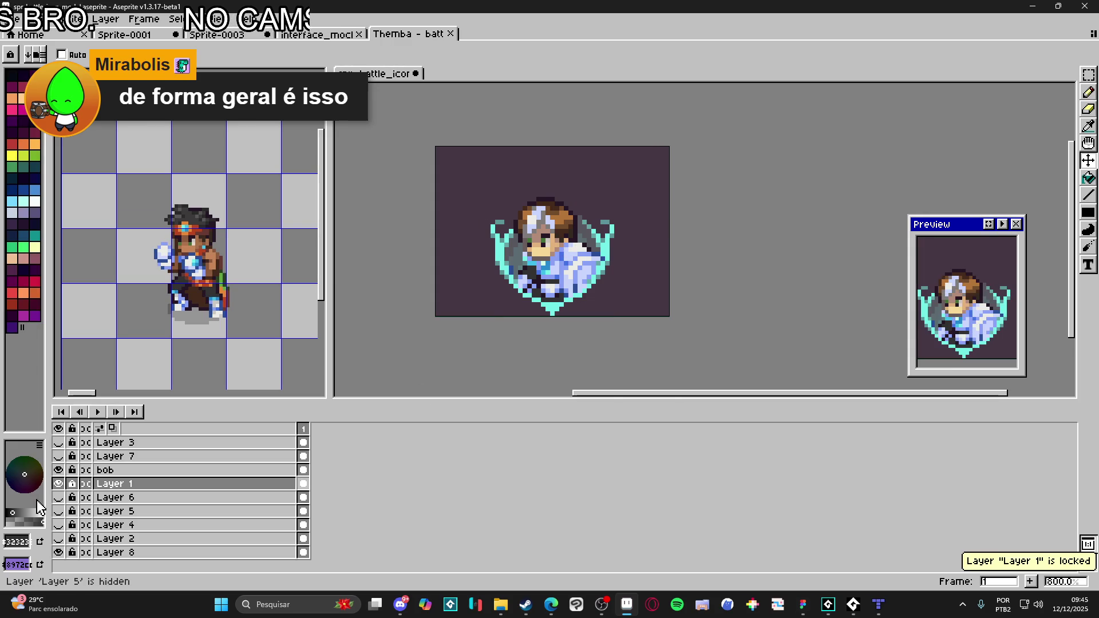
click(58, 474)
click(58, 471)
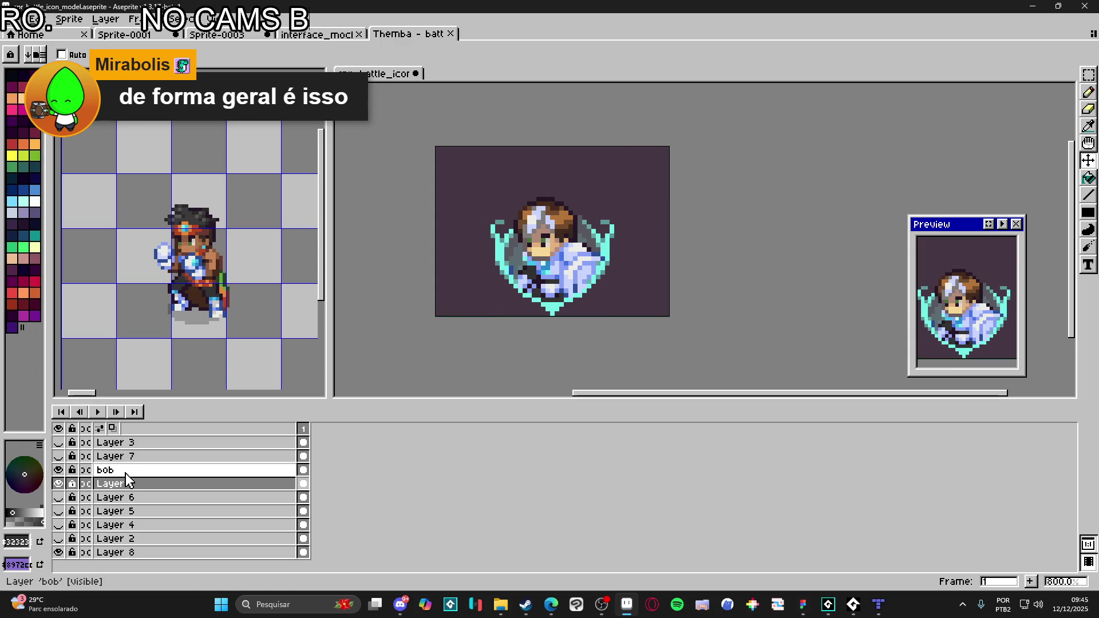
click(132, 471)
- Paste the Themba character onto a new layer, shifted down-left, and commit it
key(shift+n)
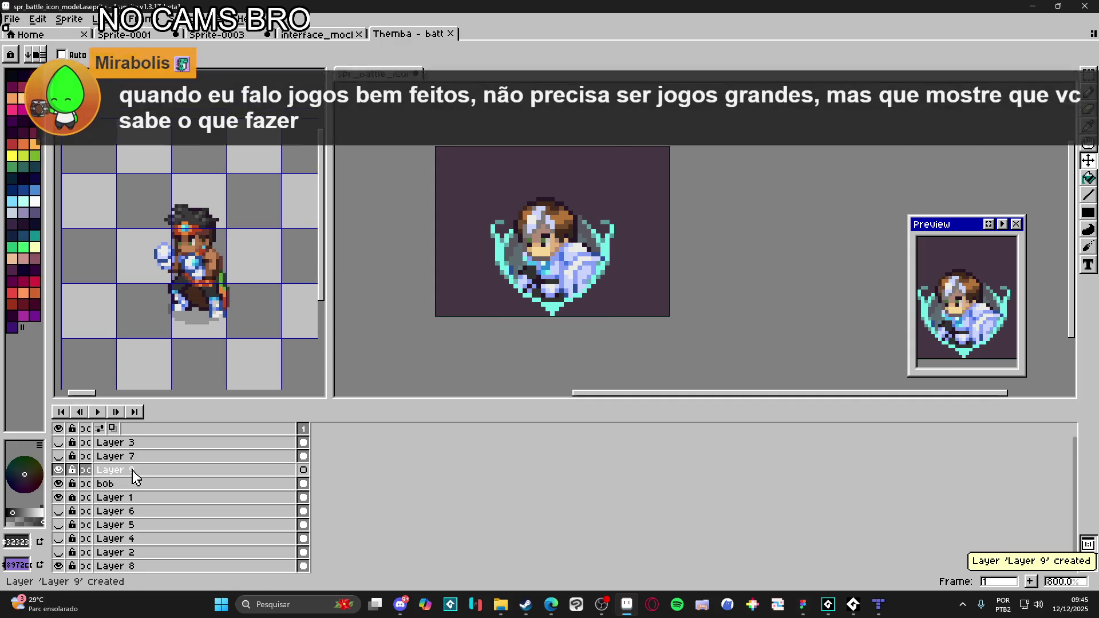
key(ctrl+v)
drag(600, 271, 579, 273)
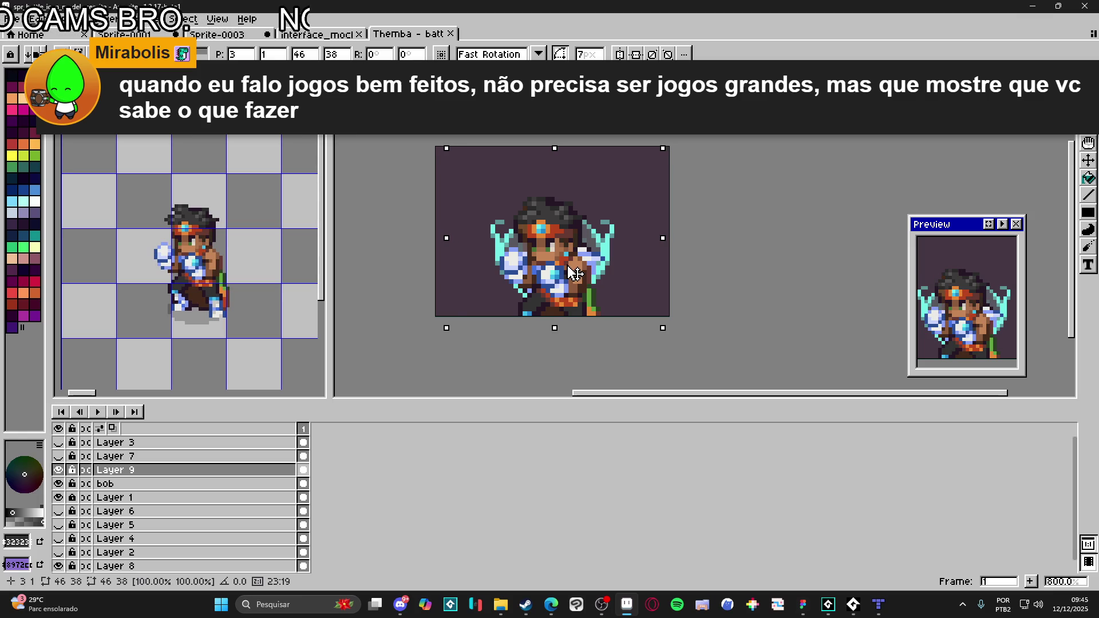
key(Return)
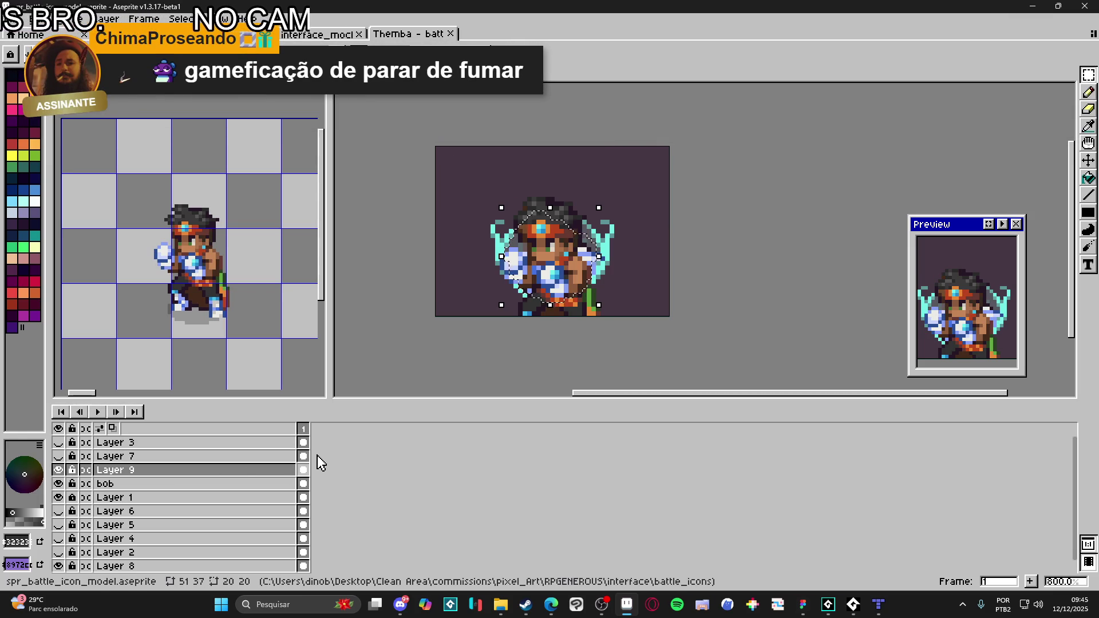
key(ctrl+d)
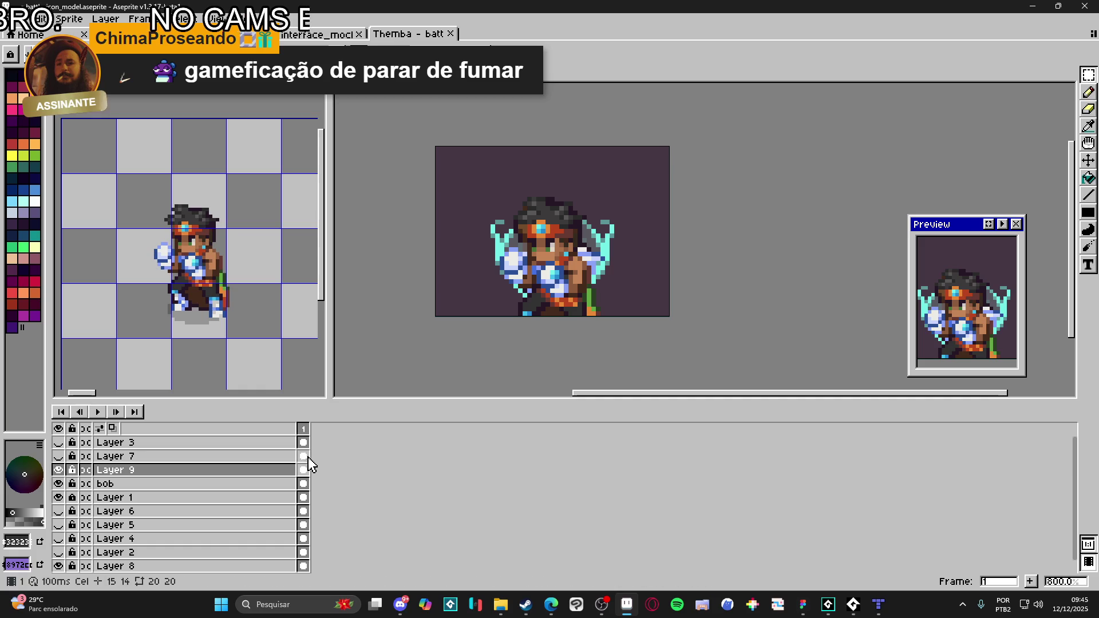
key(ctrl+z)
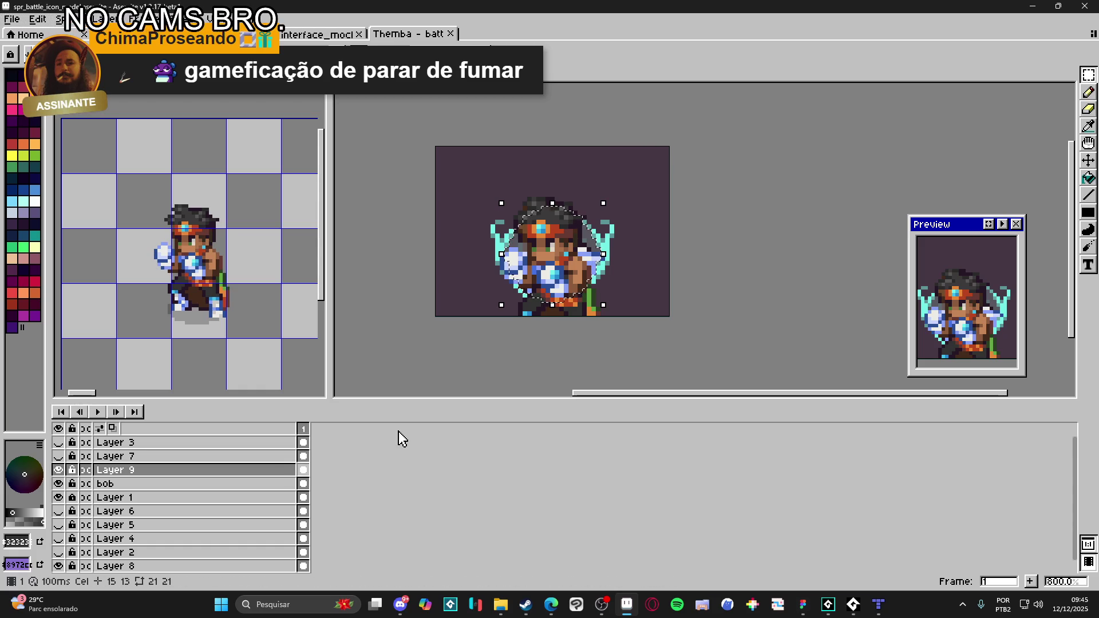
- Erase the character's lower part so the shield's point shows below it
key(ctrl+a)
key(e)
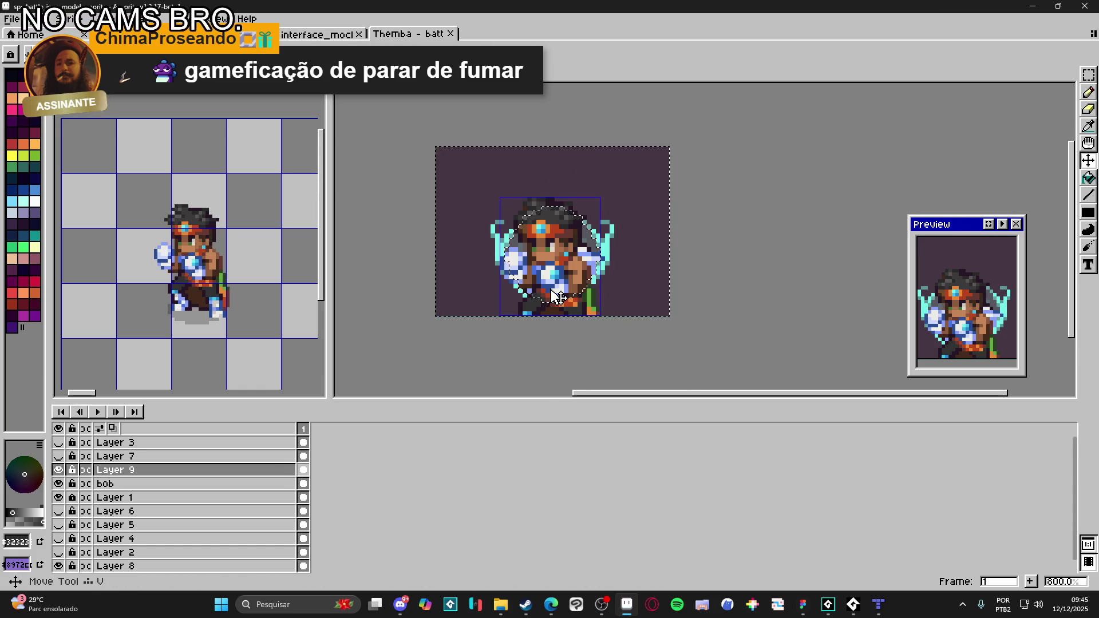
mouse_move(598, 287)
mouse_down()
mouse_move(503, 307)
mouse_move(528, 336)
mouse_move(577, 319)
mouse_up()
key(ctrl+d)
- Hide the bob layer and rename Layer 9 to 'themba'
click(148, 475)
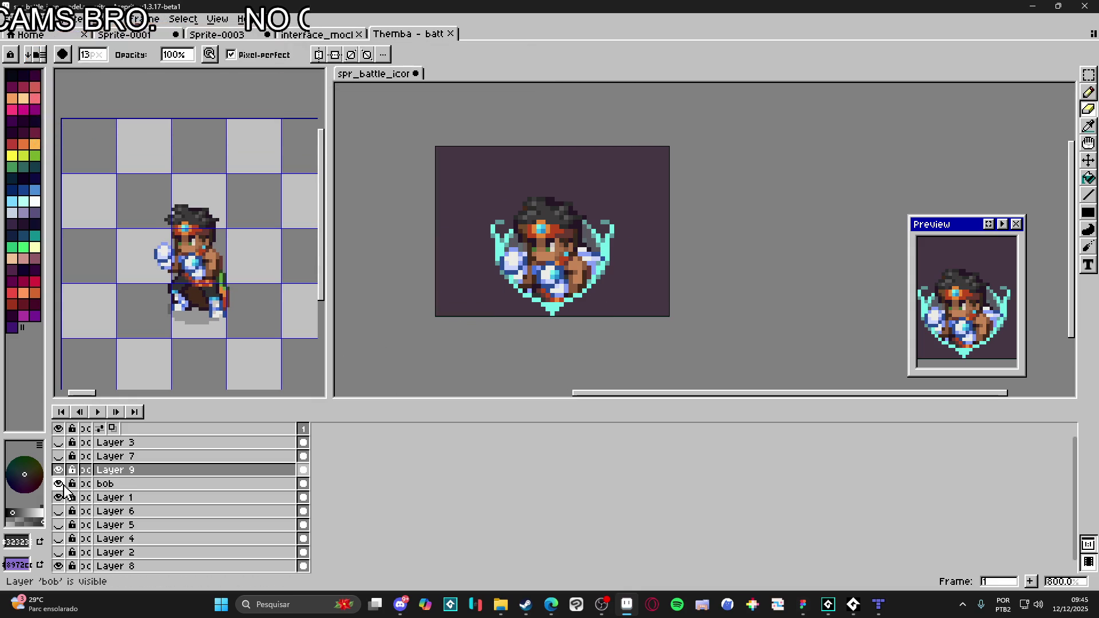
click(58, 484)
scroll(542, 342, down, 3)
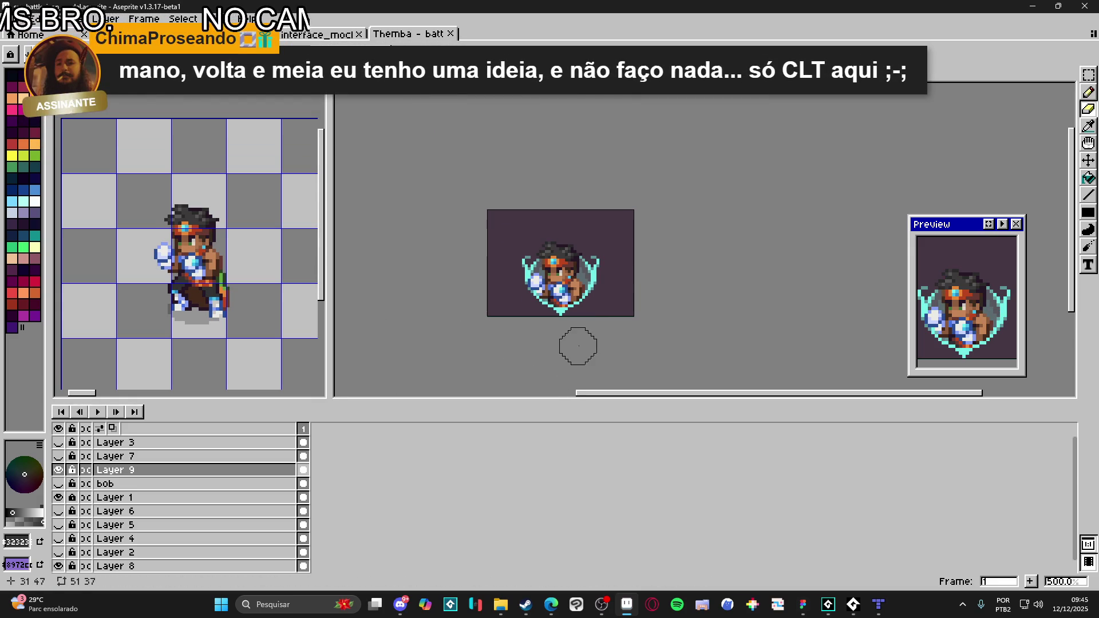
double_click(132, 469)
text(themba)
key(Return)
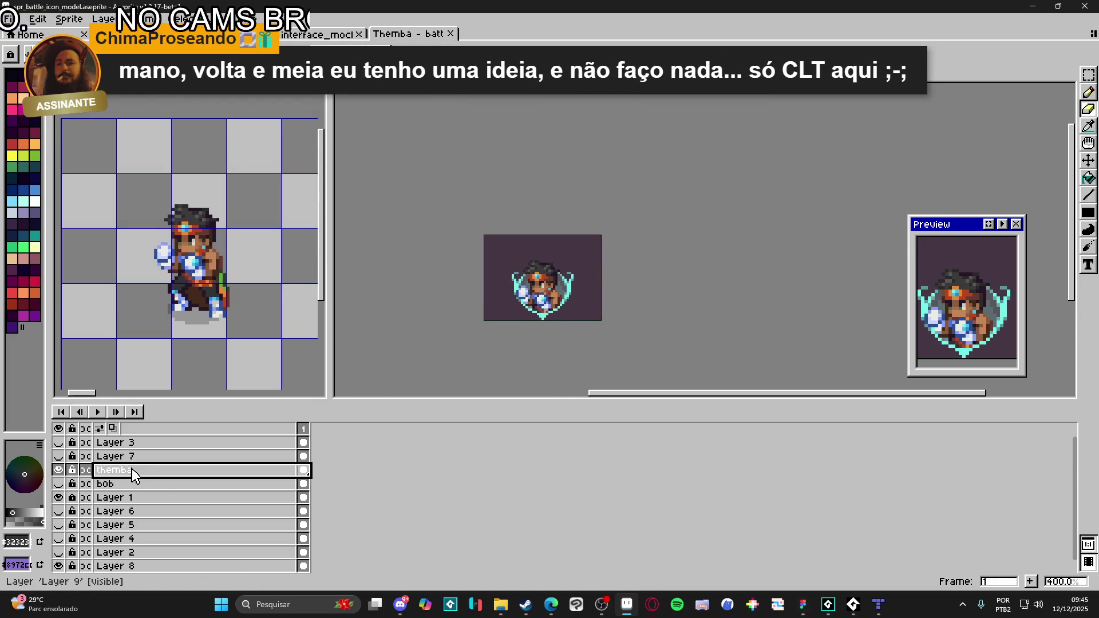
scroll(514, 349, up, 1)
drag(514, 349, 504, 352)
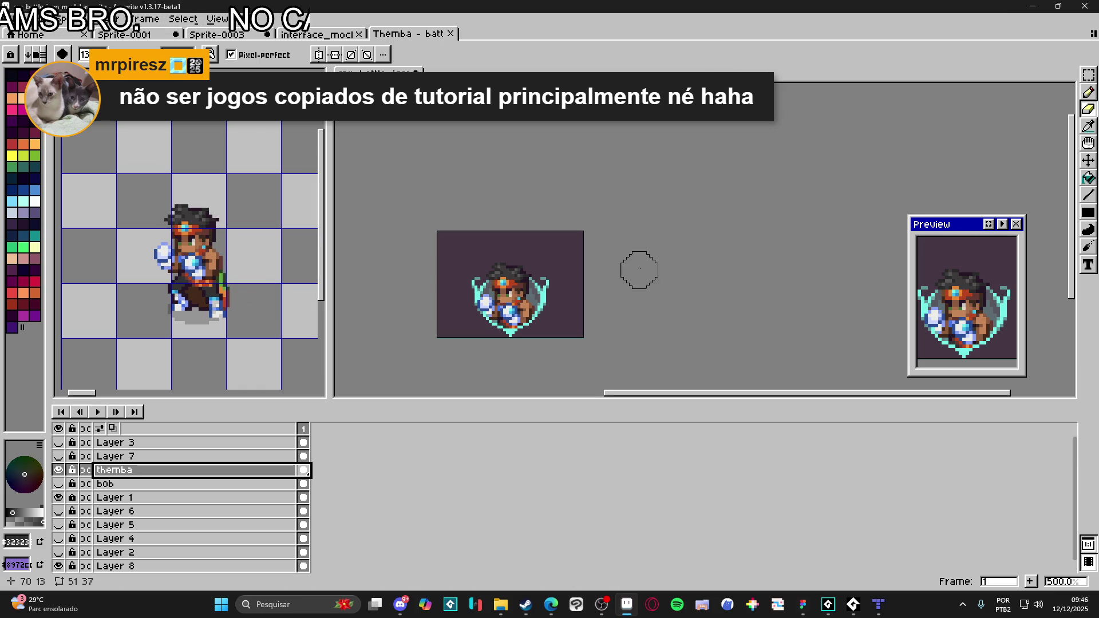
drag(529, 300, 579, 303)
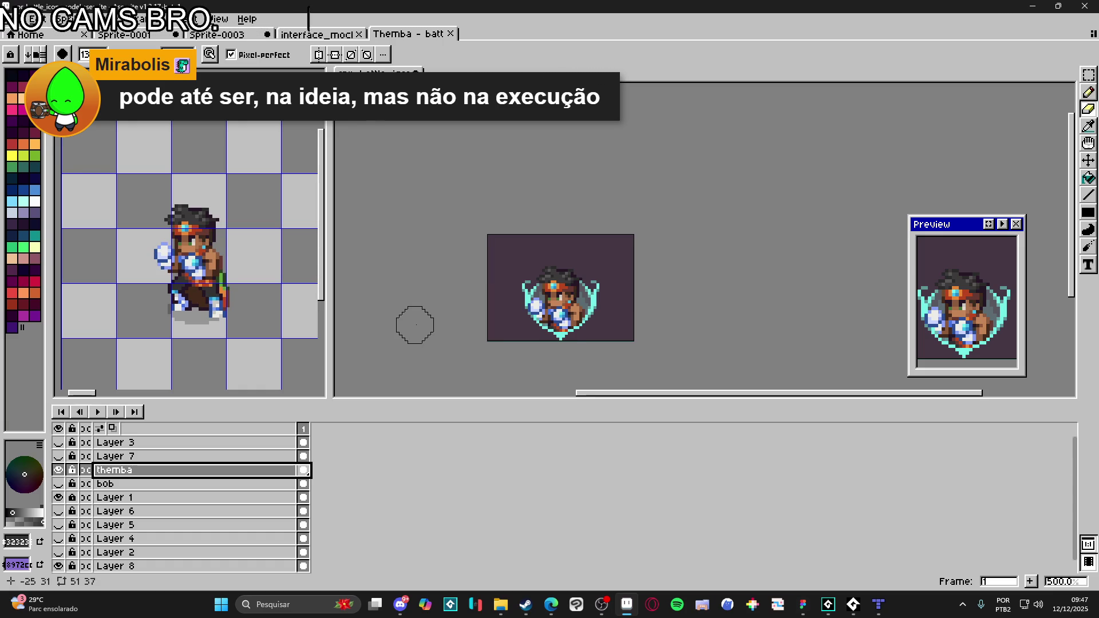
mouse_move(514, 300)
mouse_down()
mouse_move(535, 270)
mouse_move(539, 294)
mouse_up()
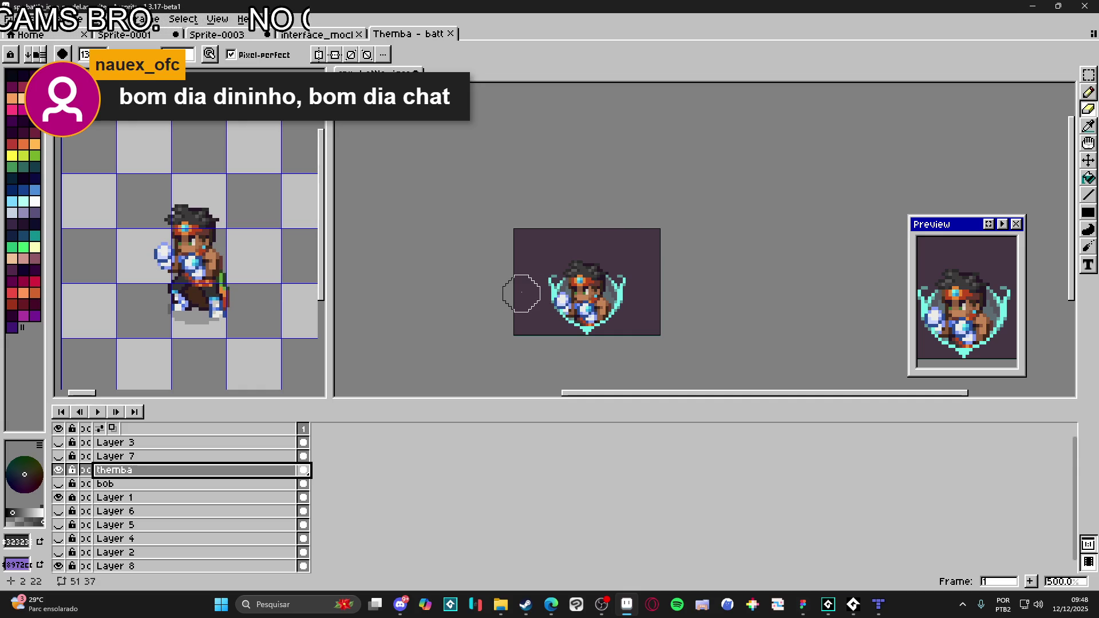
key(v)
key(ctrl)
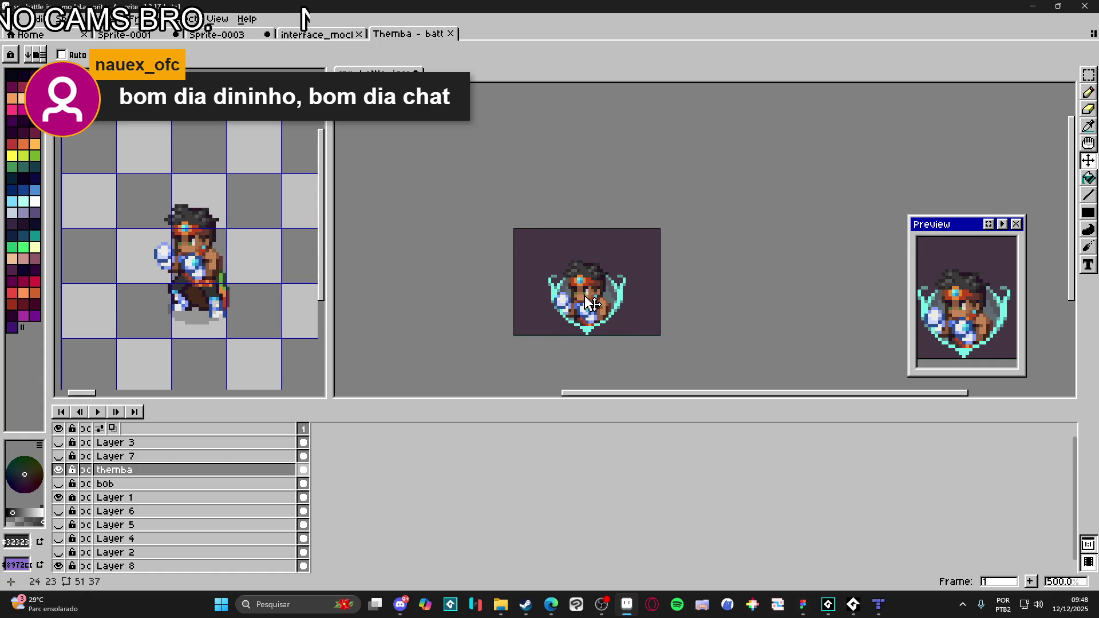
key(ctrl)
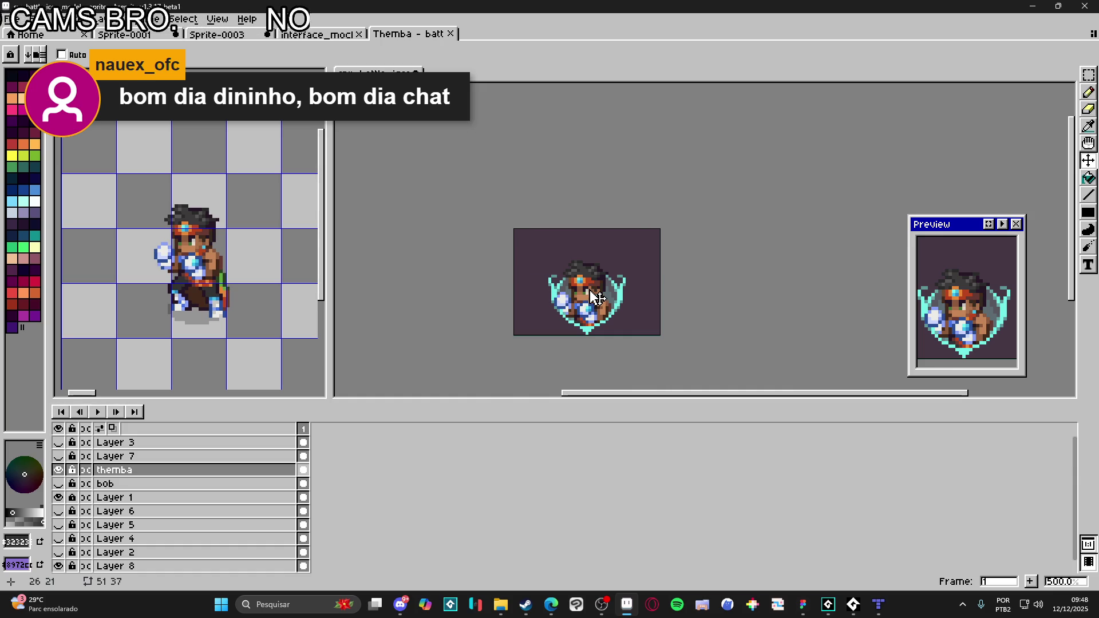
key(v)
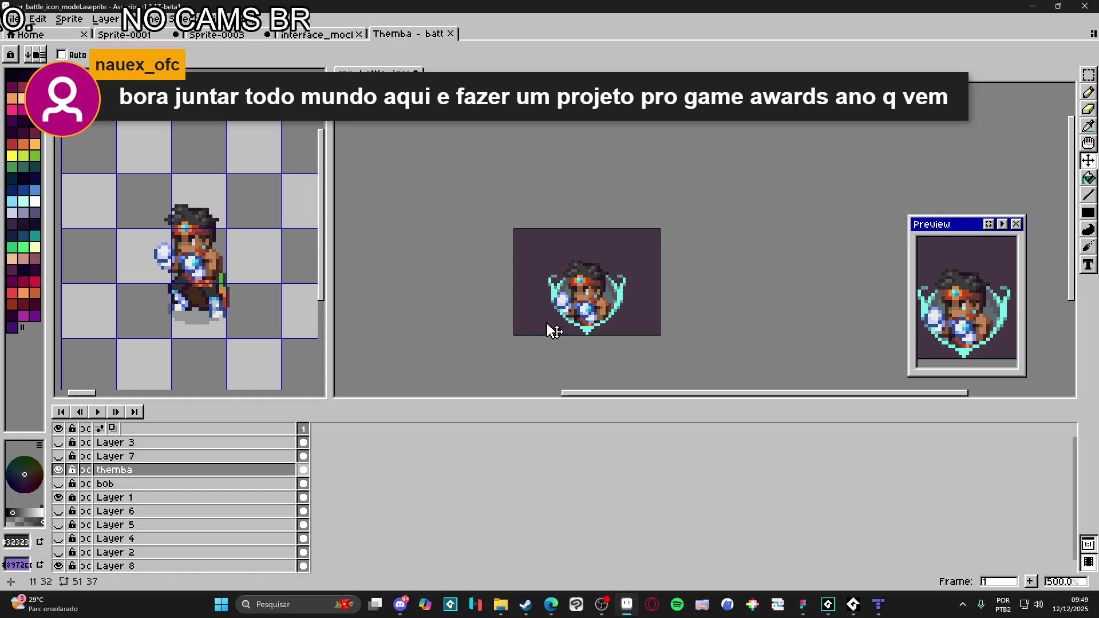
click(429, 34)
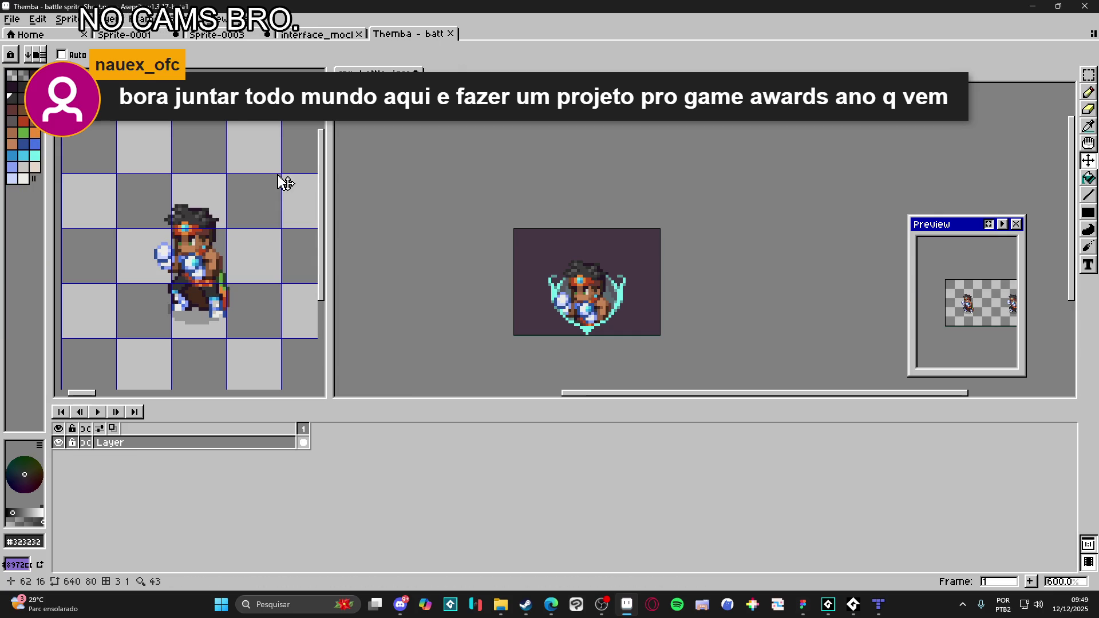
- Replace the Themba sheet with Yara's battle sprite sheet and marquee her first character
click(450, 34)
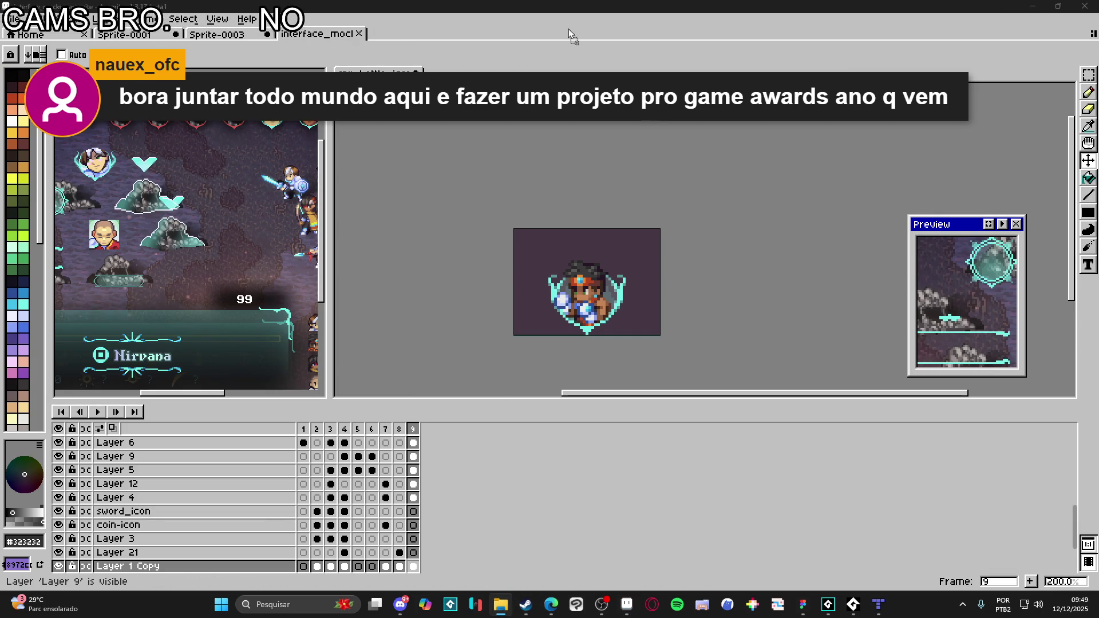
drag(579, 42, 294, 164)
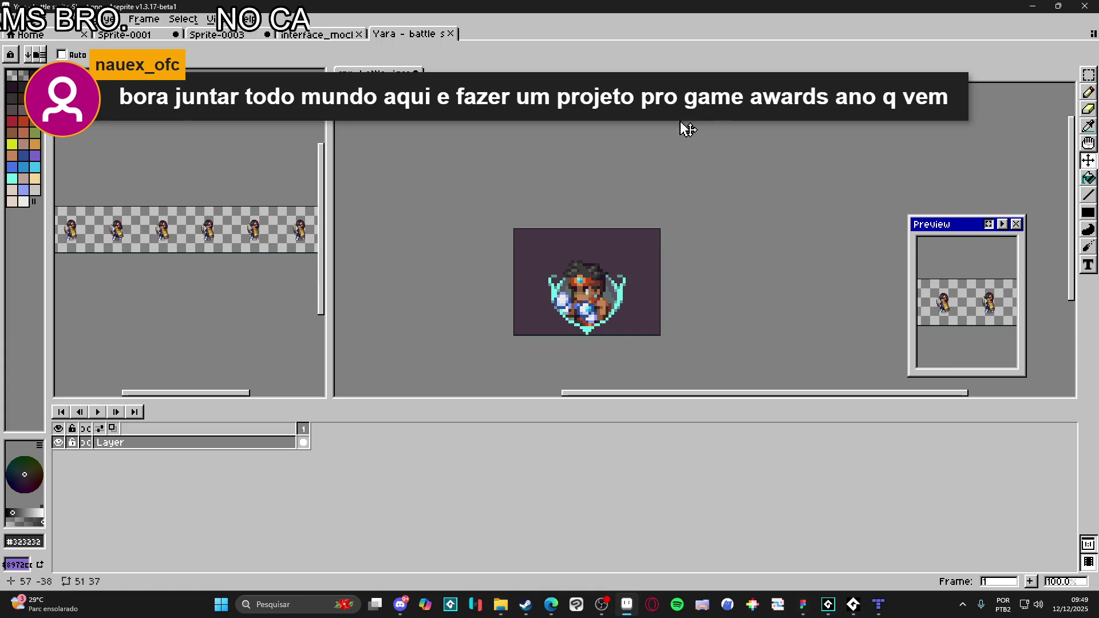
scroll(137, 234, left, 3)
scroll(129, 239, up, 5)
key(m)
mouse_move(126, 126)
mouse_down()
mouse_move(247, 246)
mouse_move(239, 261)
mouse_up()
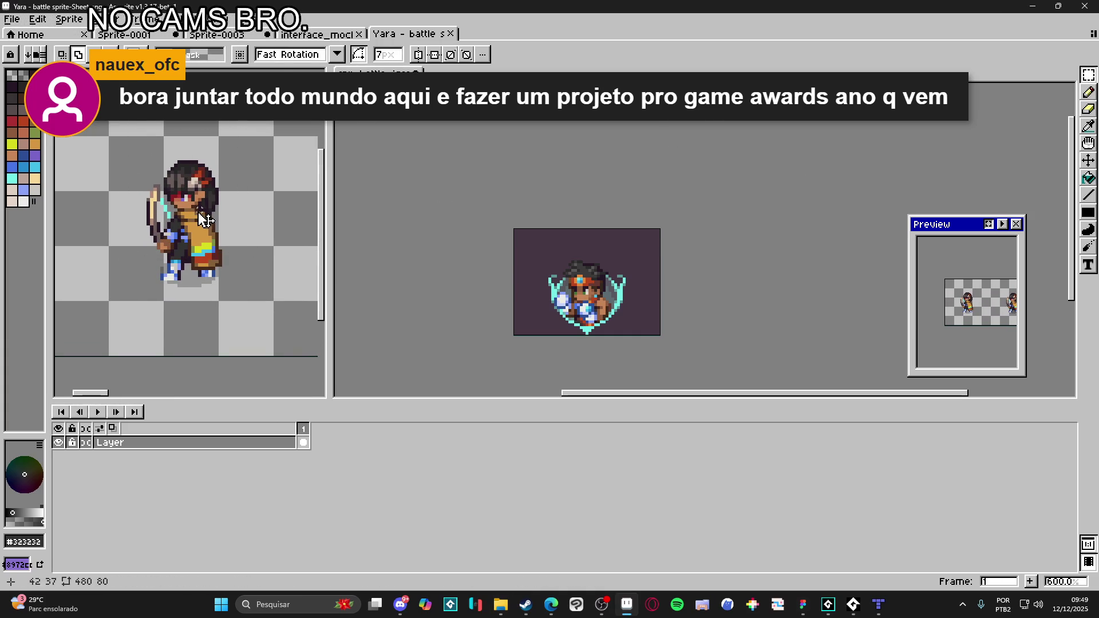
- Back in the battle icon, add a new layer above themba and hide themba
click(596, 302)
click(58, 470)
click(59, 470)
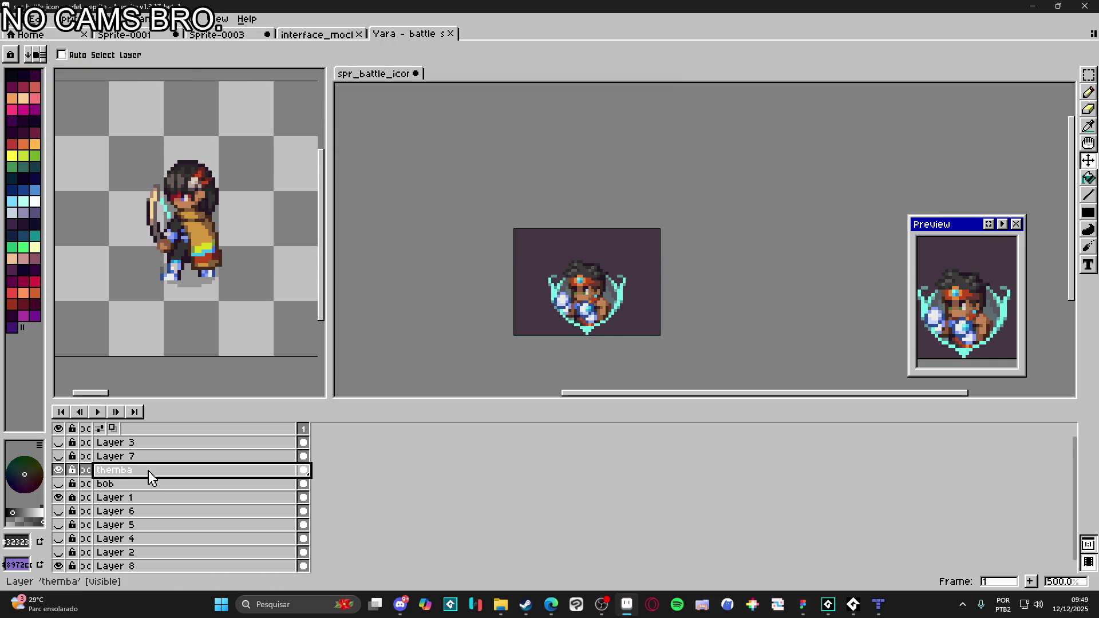
key(shift+n)
click(58, 483)
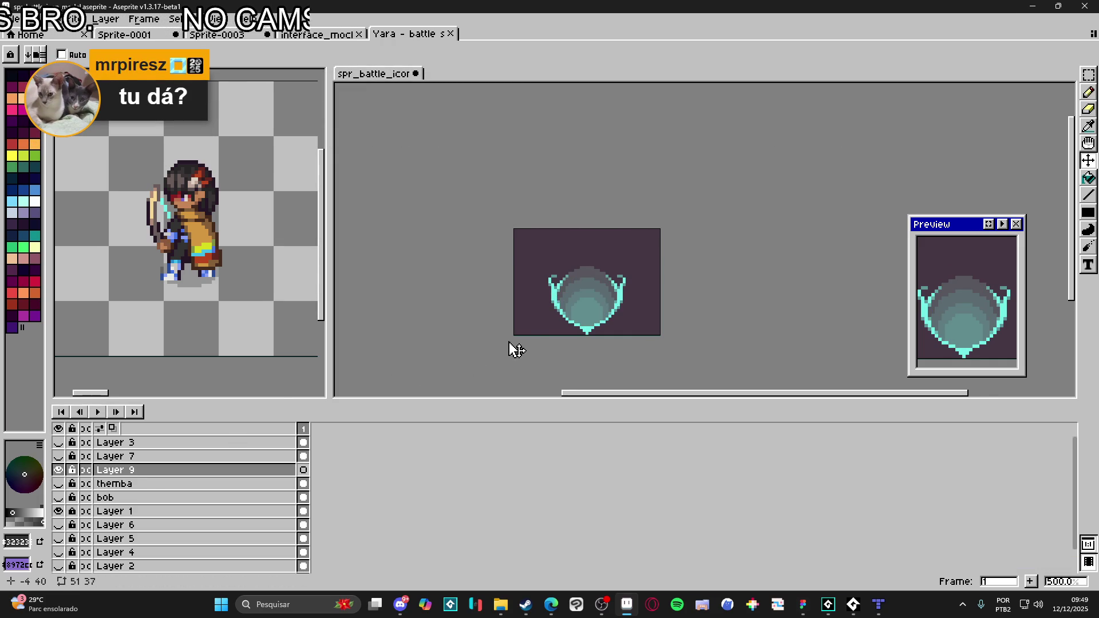
- Paste Yara onto Layer 9 and position her inside the shield frame
scroll(589, 292, up, 2)
key(ctrl+v)
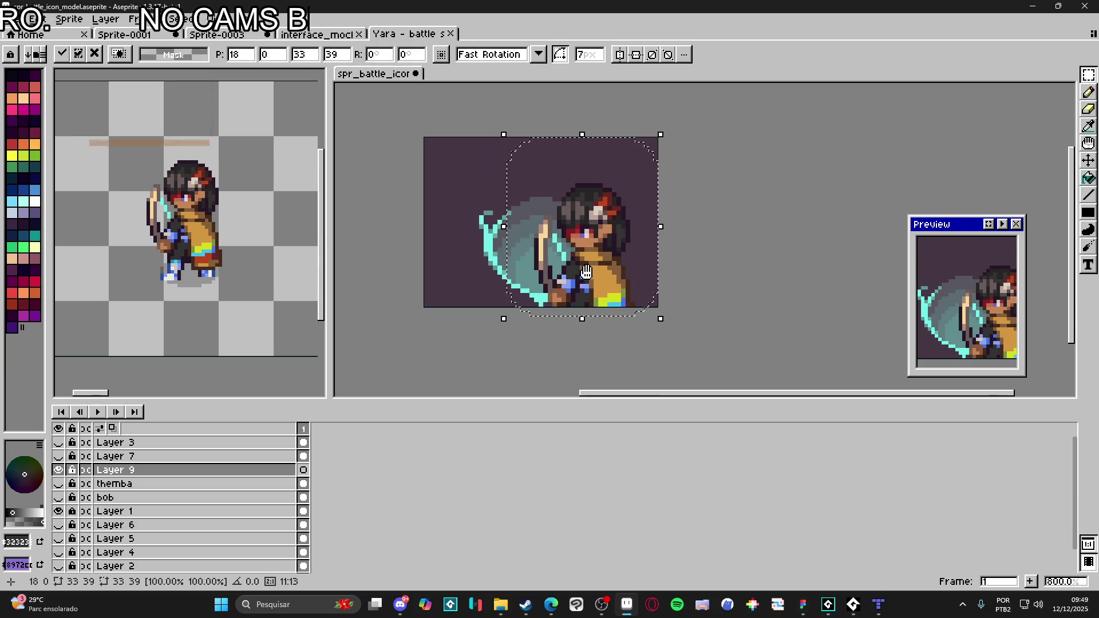
mouse_move(607, 273)
mouse_down()
mouse_move(561, 268)
mouse_move(556, 252)
mouse_move(567, 255)
mouse_up()
click(59, 484)
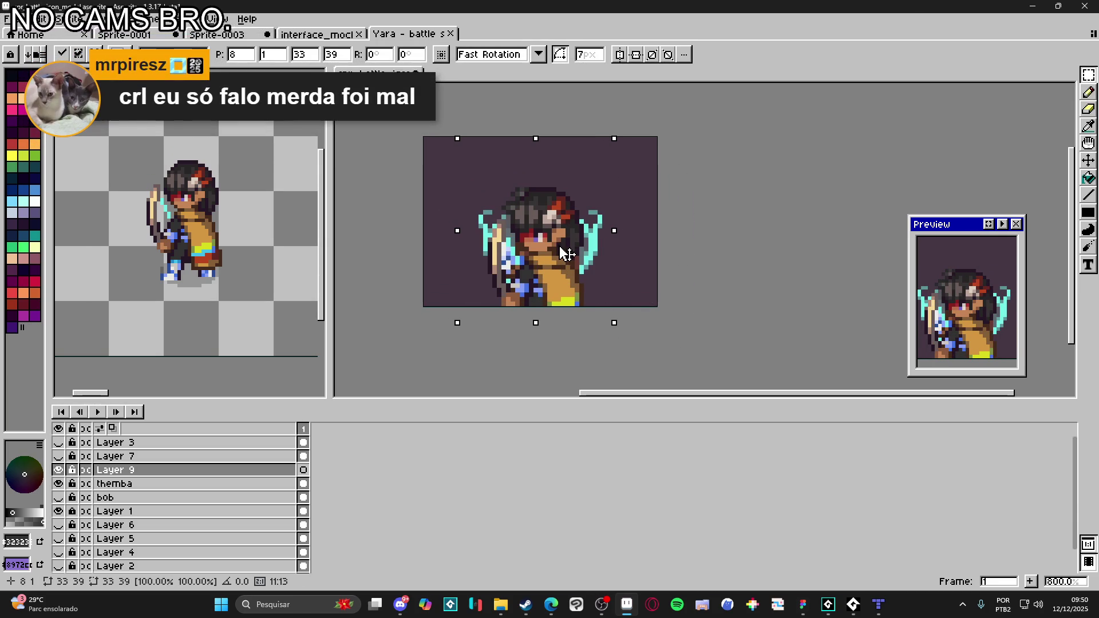
key(Return)
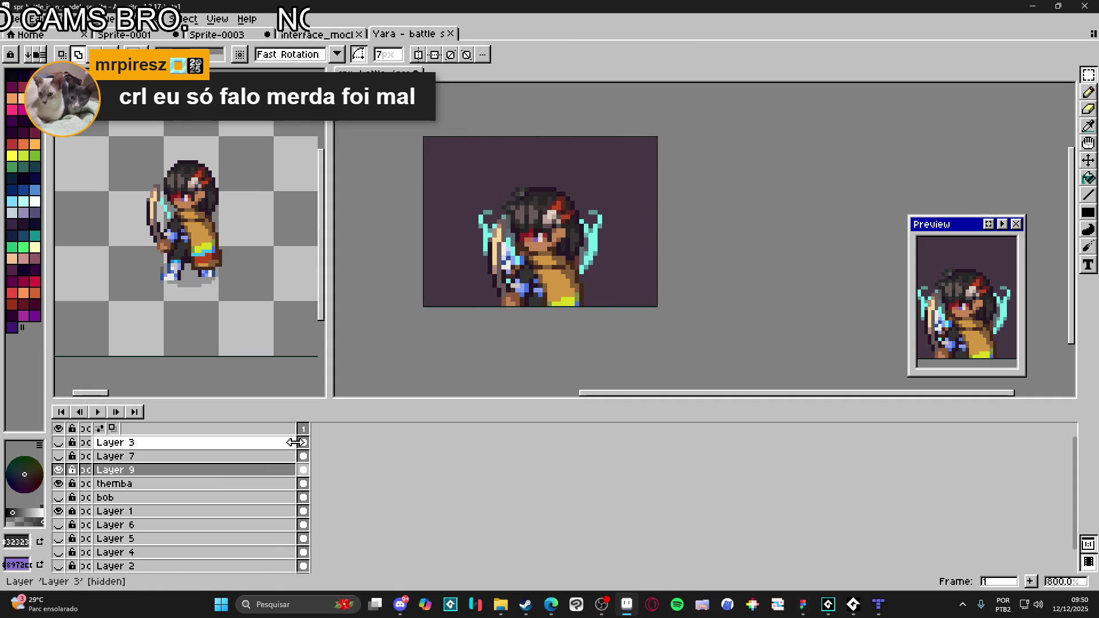
- Erase Yara's lower body below the shield, revealing the shield point
key(ctrl+a)
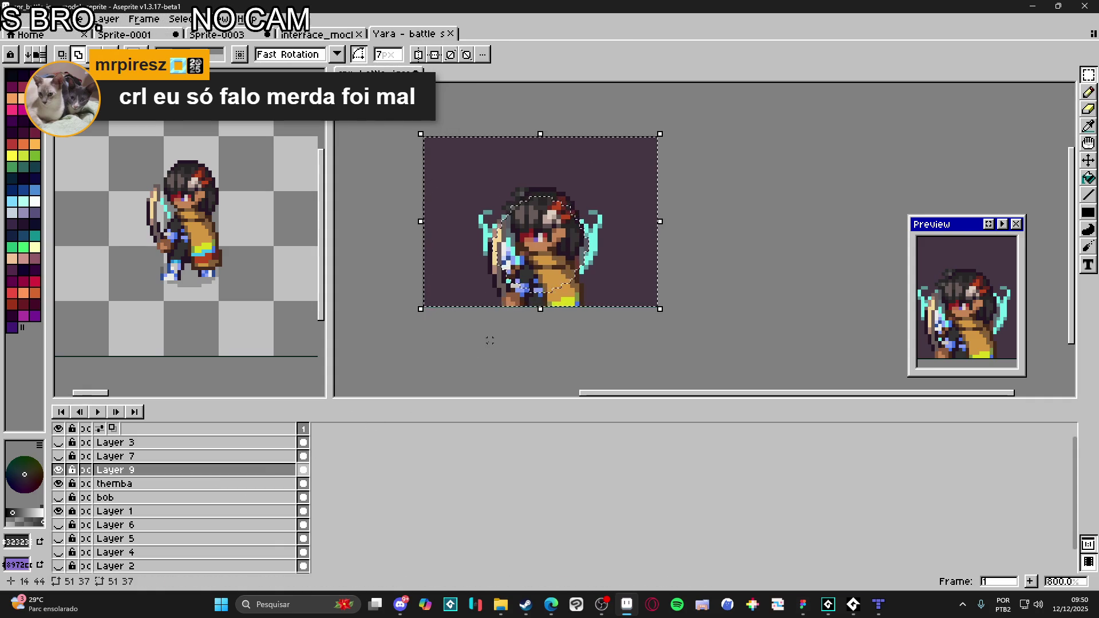
key(e)
drag(587, 295, 518, 309)
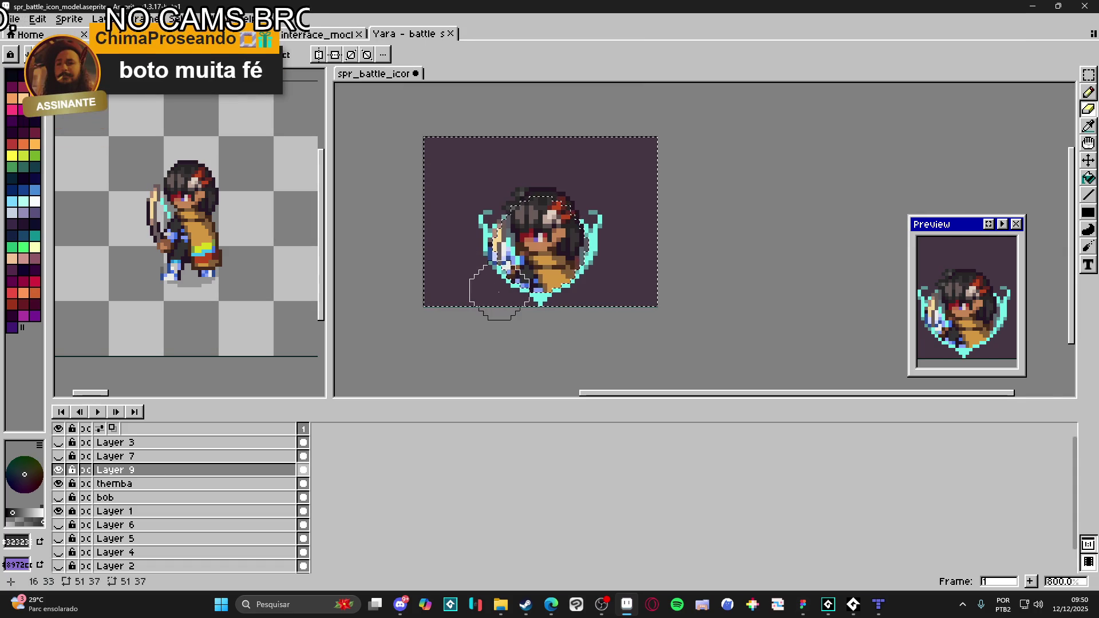
key(ctrl+z)
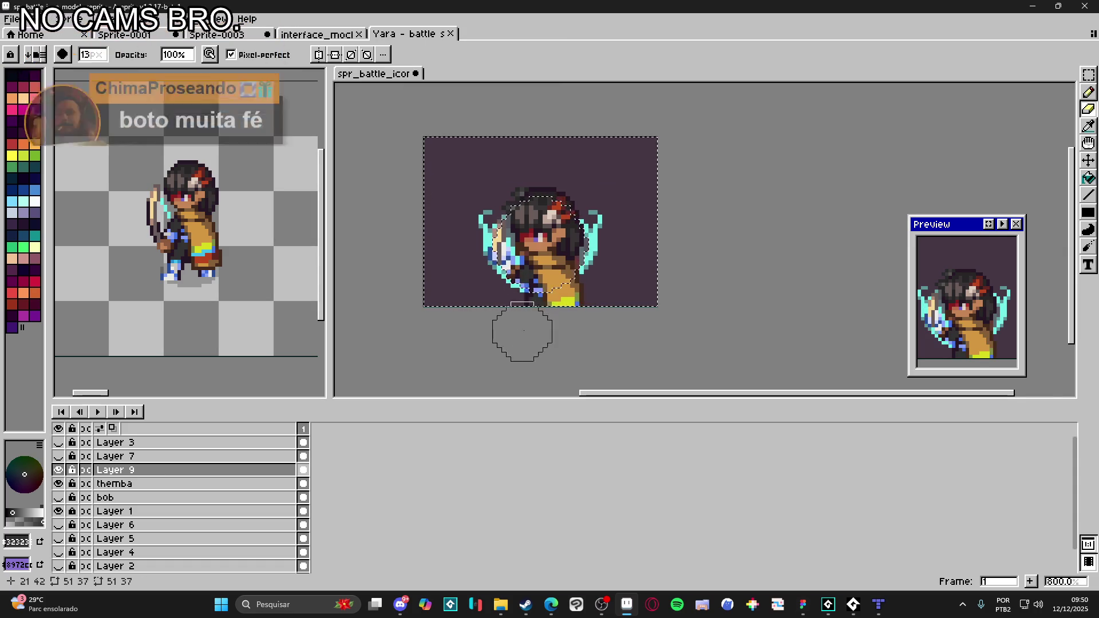
drag(565, 324, 508, 306)
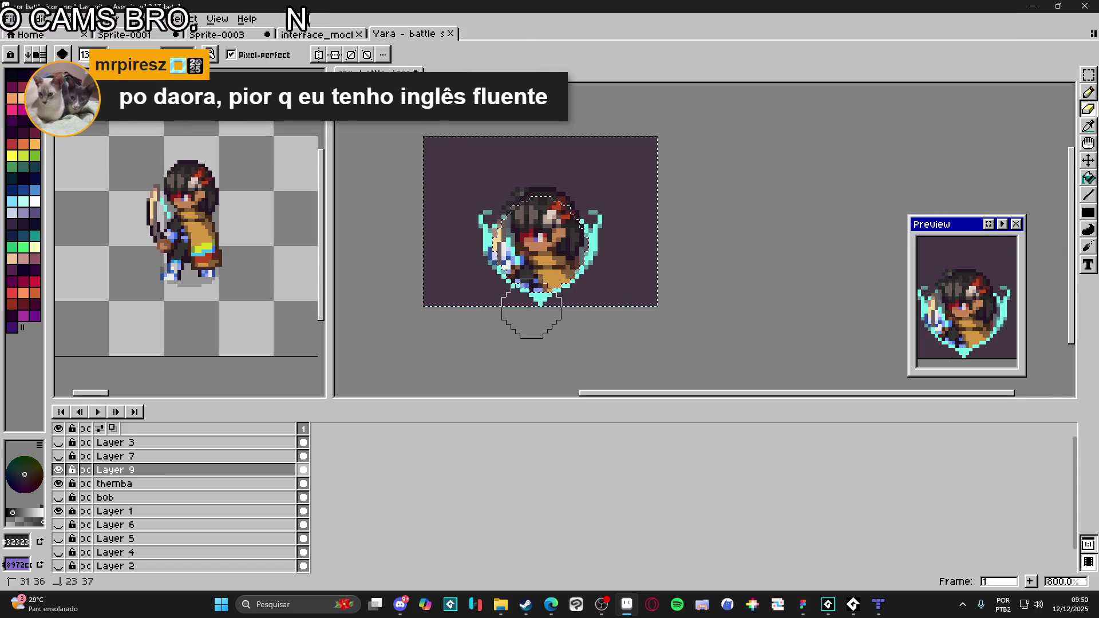
- Hide themba and toggle Layer 9 on and off to compare Yara against the shield
click(58, 484)
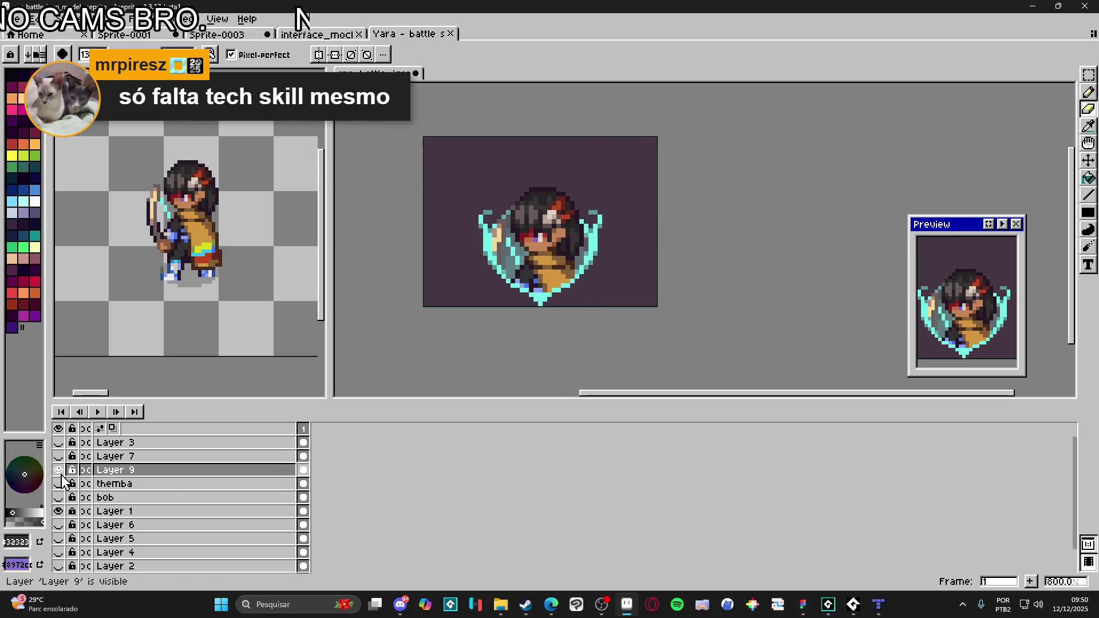
click(61, 476)
click(61, 476)
click(62, 476)
click(61, 476)
click(62, 475)
click(61, 475)
click(61, 476)
click(62, 476)
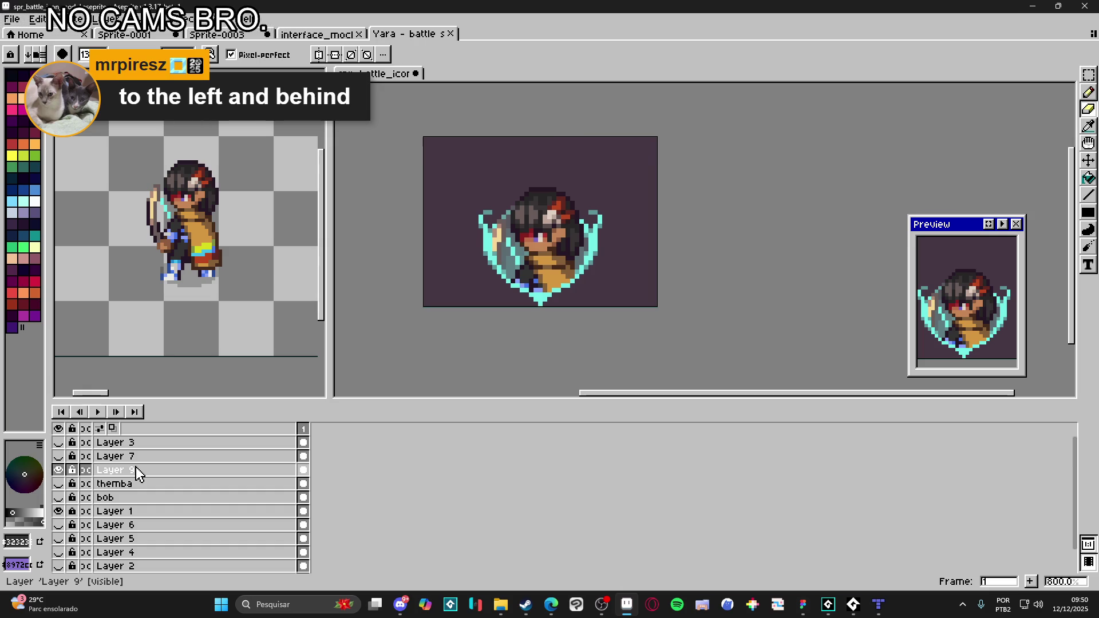
- Shift Yara six pixels left and two up, then deselect
ctrl+click(137, 474)
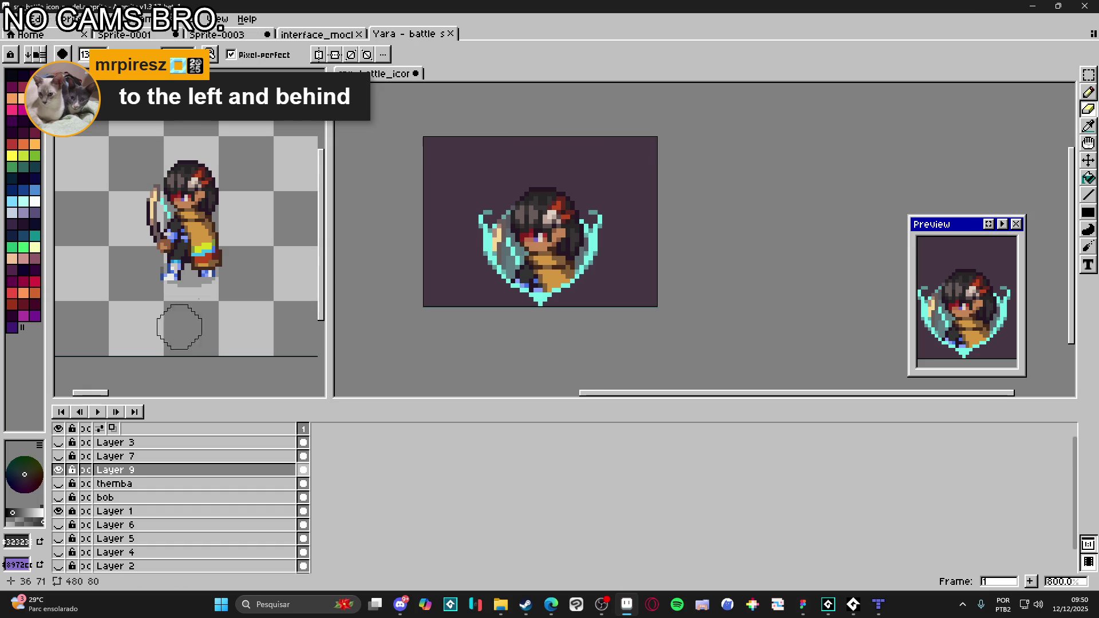
drag(522, 271, 494, 263)
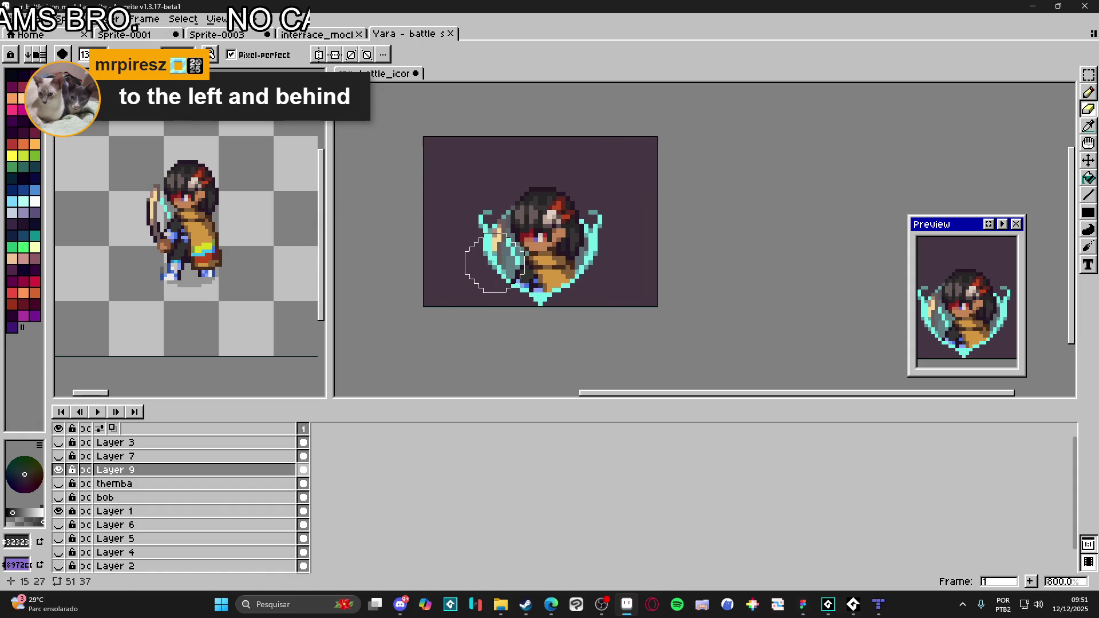
key(ctrl+d)
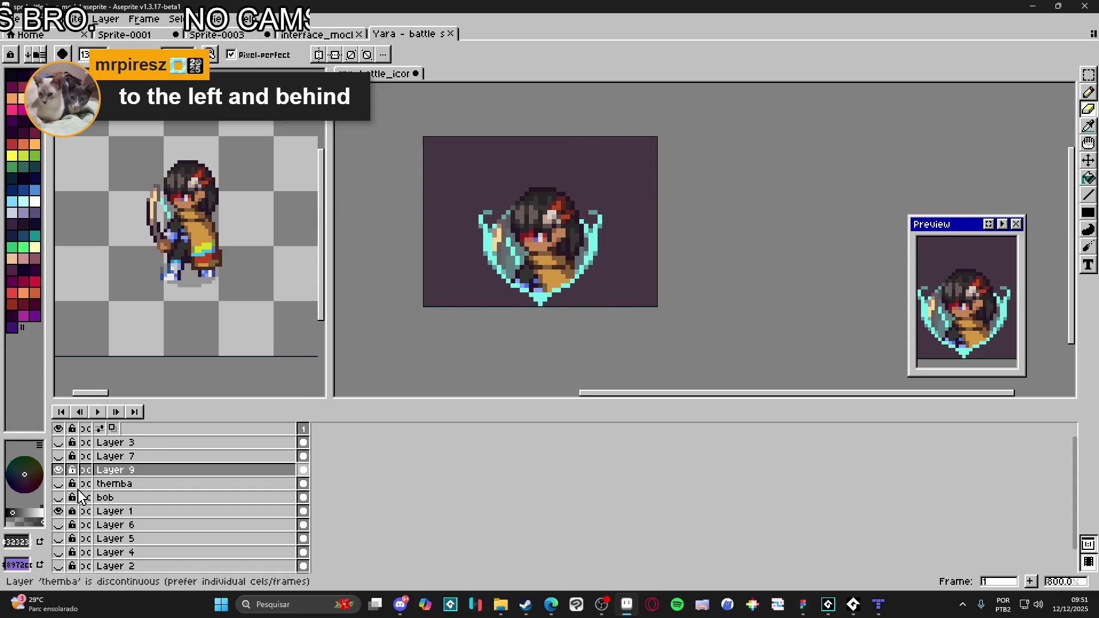
double_click(128, 474)
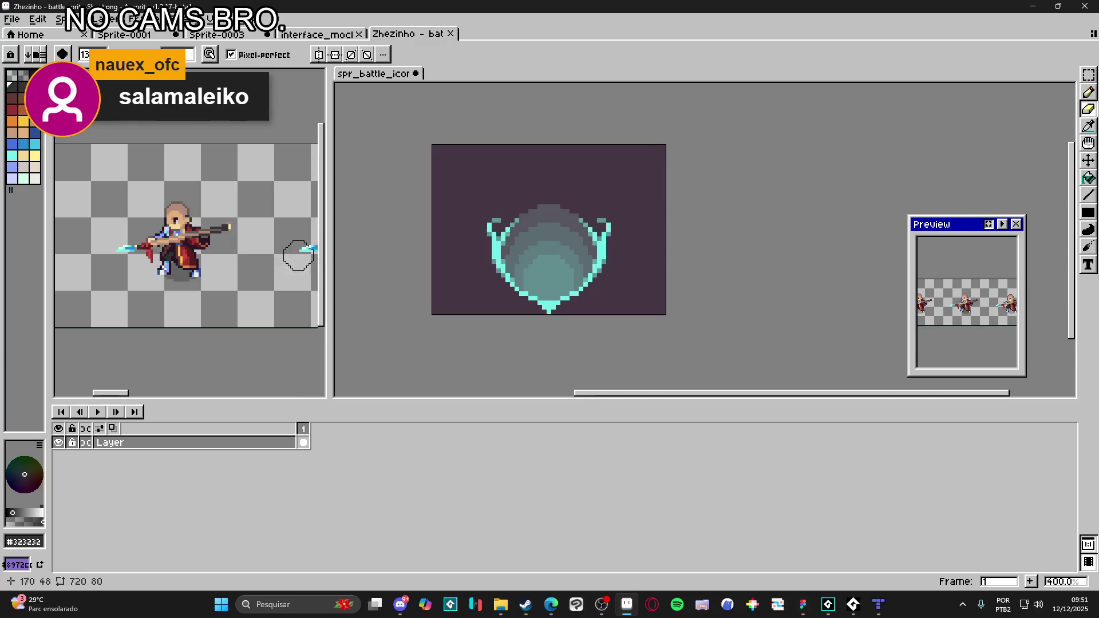
- Marquee-select the whole Zeh character on the Zezinho sheet
key(m)
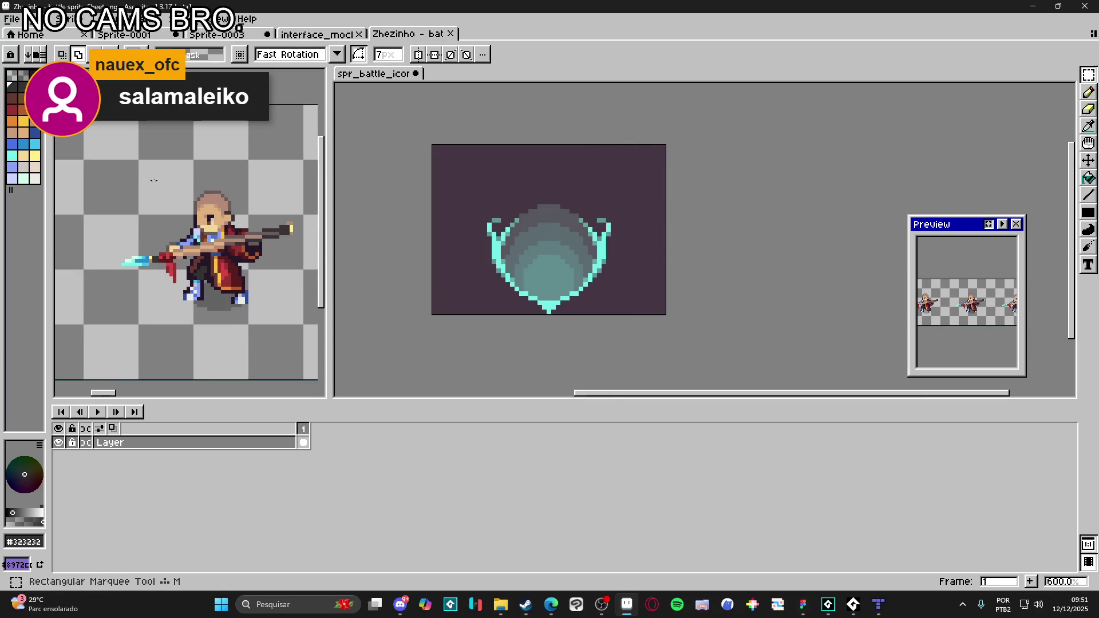
mouse_move(150, 164)
mouse_down()
mouse_move(284, 280)
mouse_move(271, 285)
mouse_up()
click(544, 262)
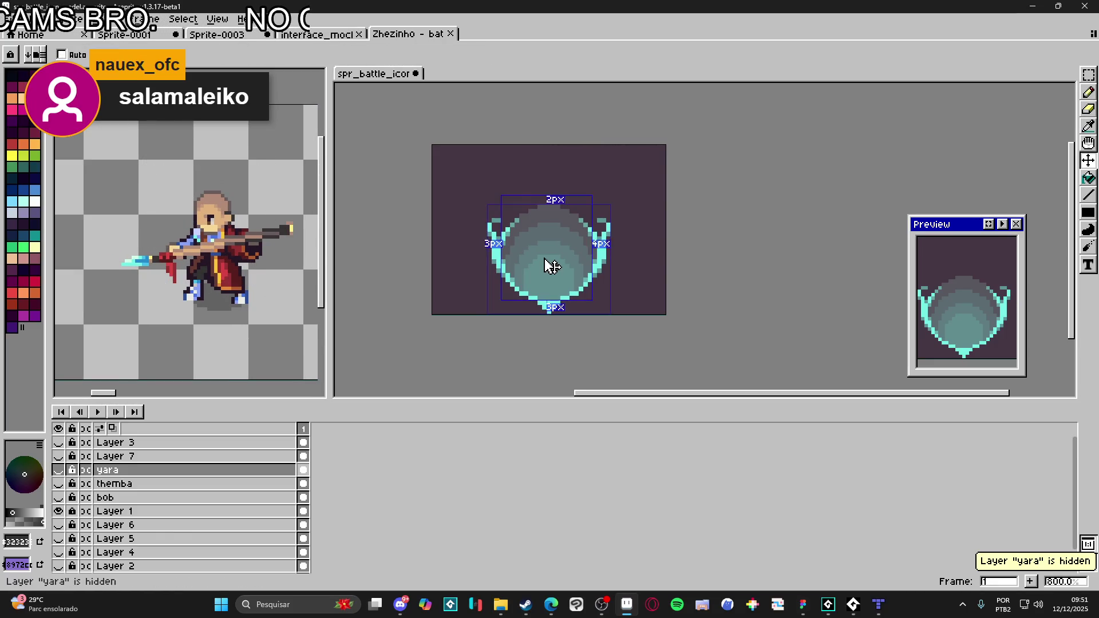
- In the battle icon, hide the yara layer and add a new Layer 9 above it
click(59, 470)
click(59, 470)
double_click(58, 470)
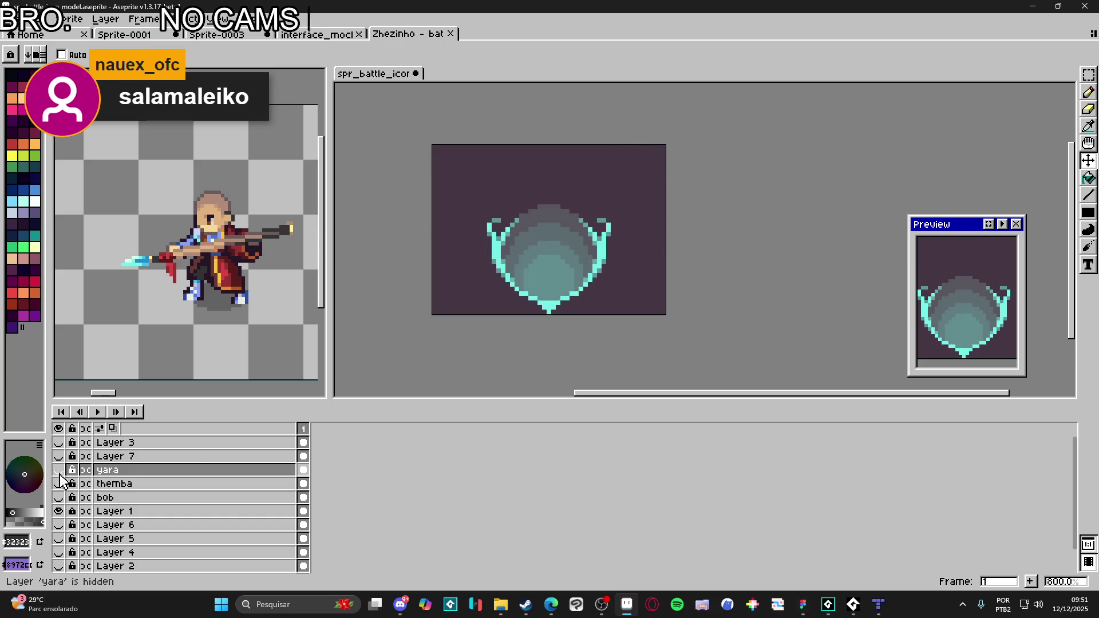
click(59, 470)
click(59, 470)
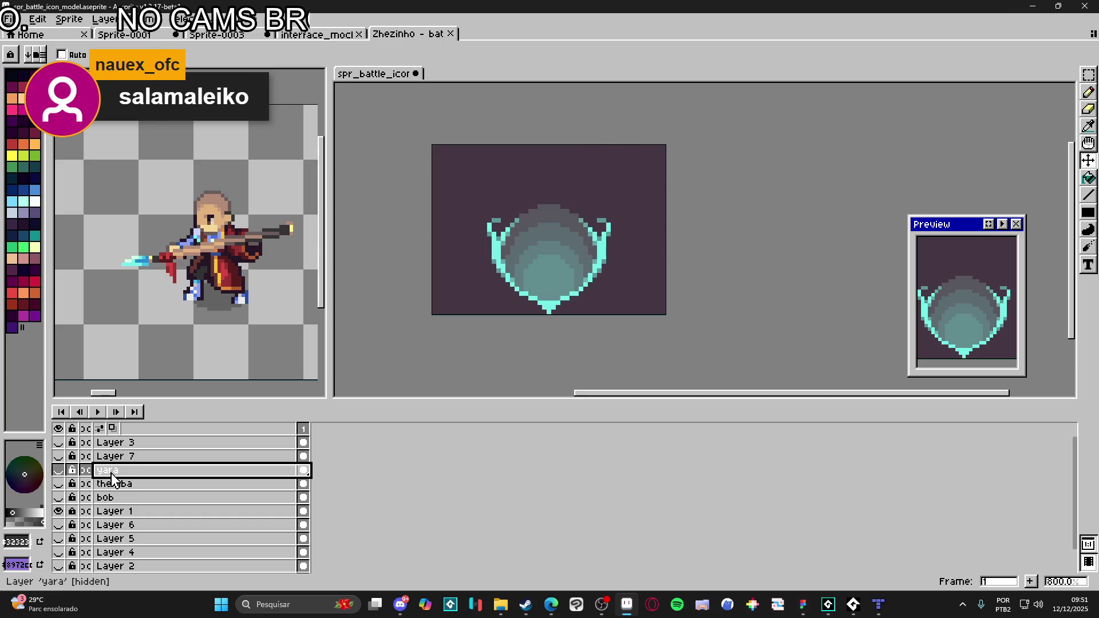
click(137, 471)
key(shift+n)
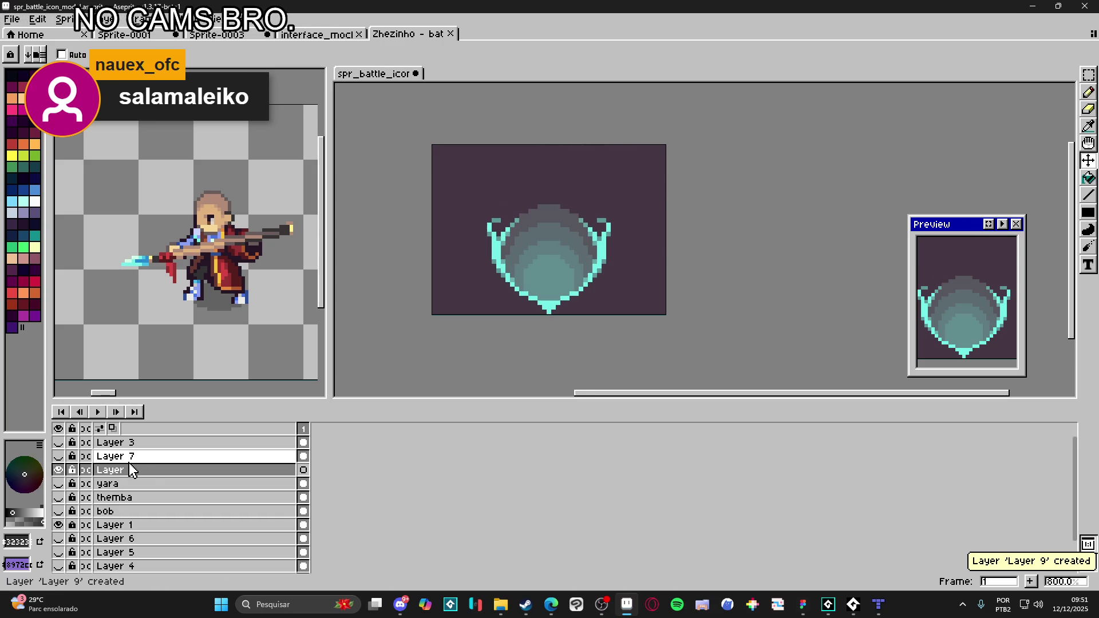
double_click(146, 469)
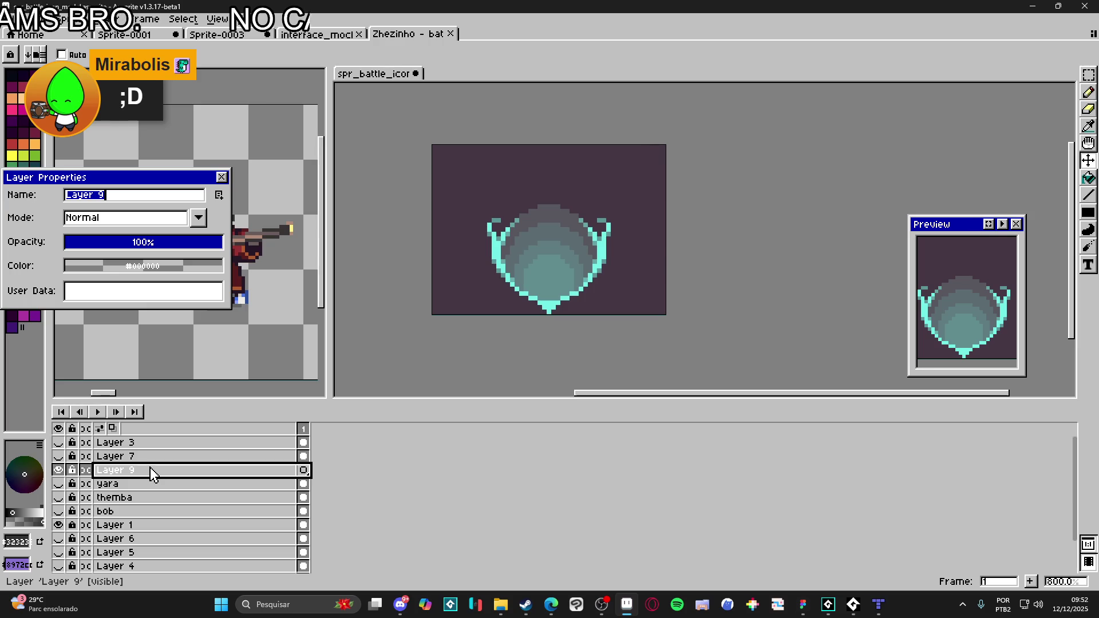
- Name the new layer zeh and paste Zeh positioned over the shield
text(zeh)
key(Return)
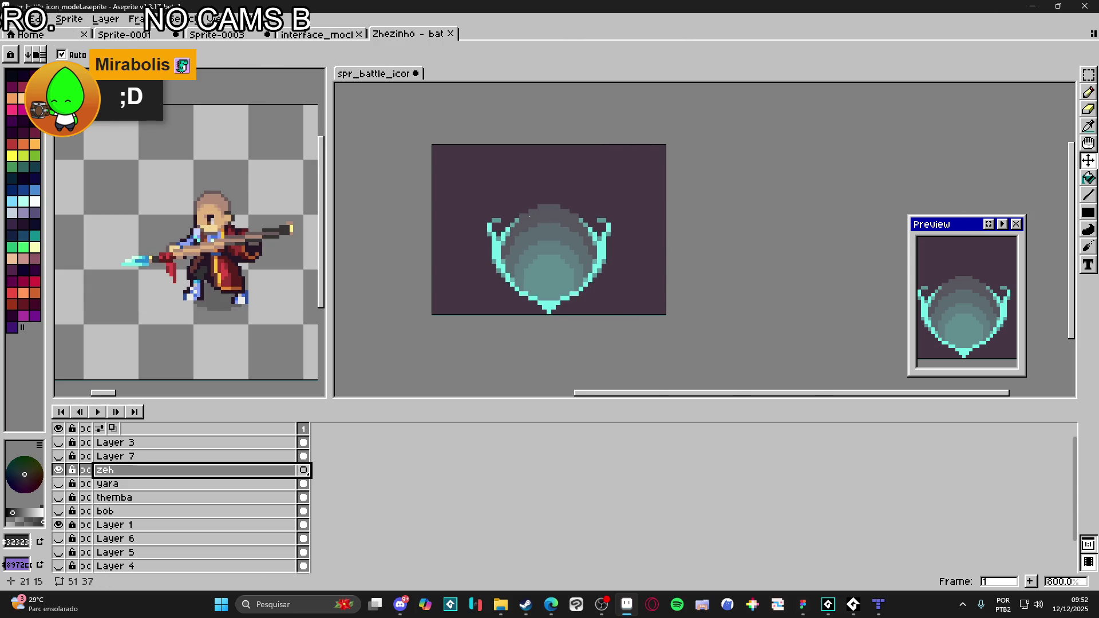
key(ctrl+v)
drag(768, 311, 580, 251)
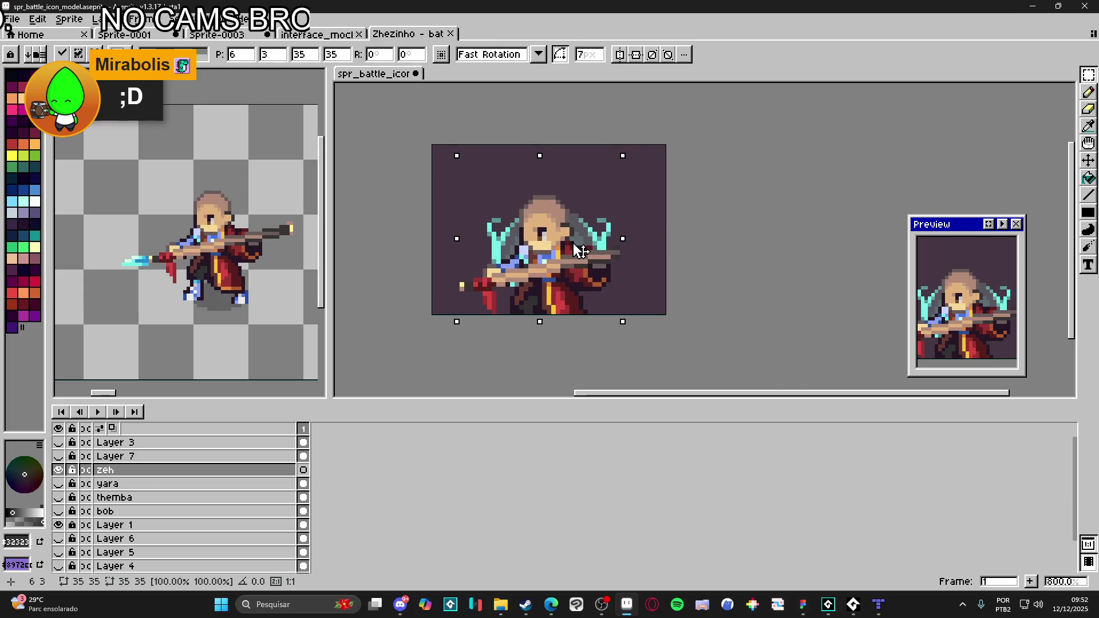
drag(580, 251, 584, 252)
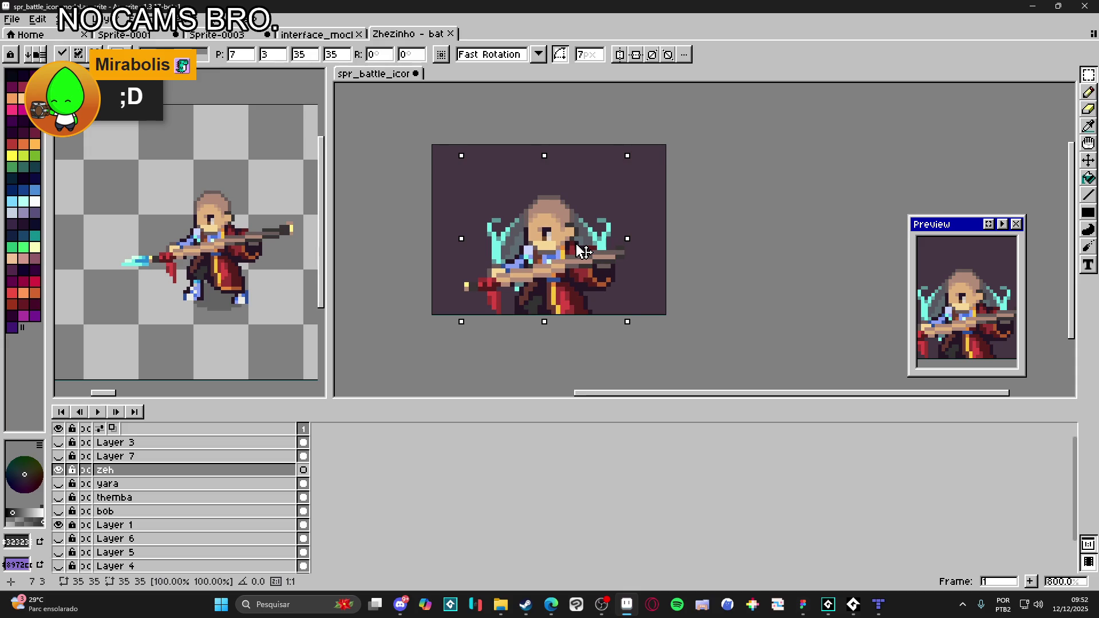
key(Return)
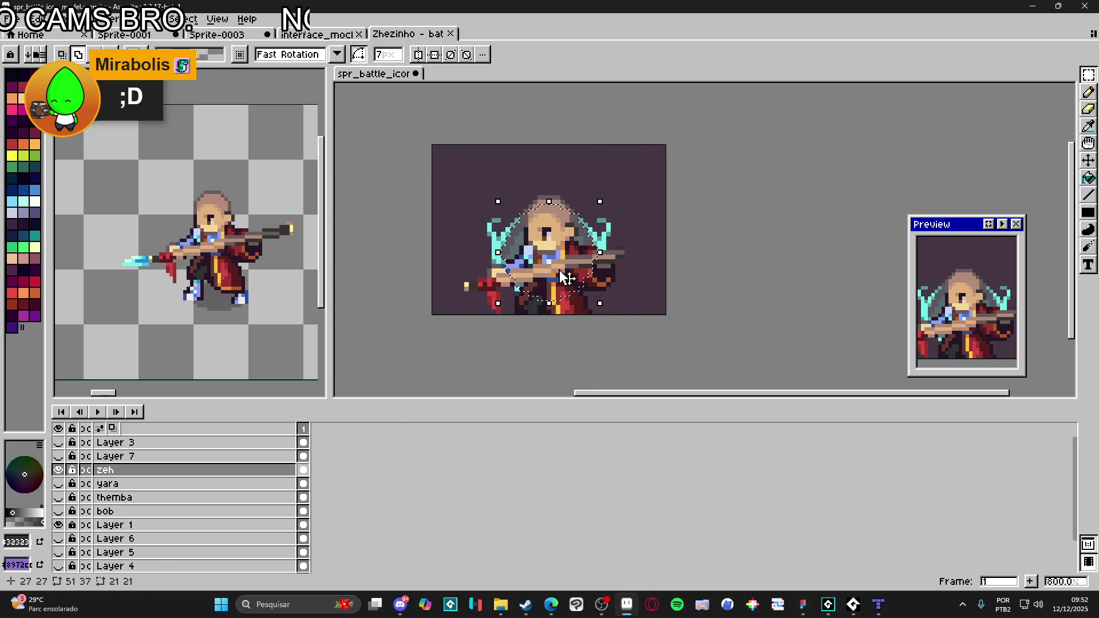
- Undo a first erase attempt, show yara, and shift Zeh one pixel right
key(v)
key(e)
mouse_move(633, 265)
mouse_down()
mouse_move(643, 272)
mouse_move(572, 312)
mouse_move(490, 300)
mouse_move(502, 289)
mouse_up()
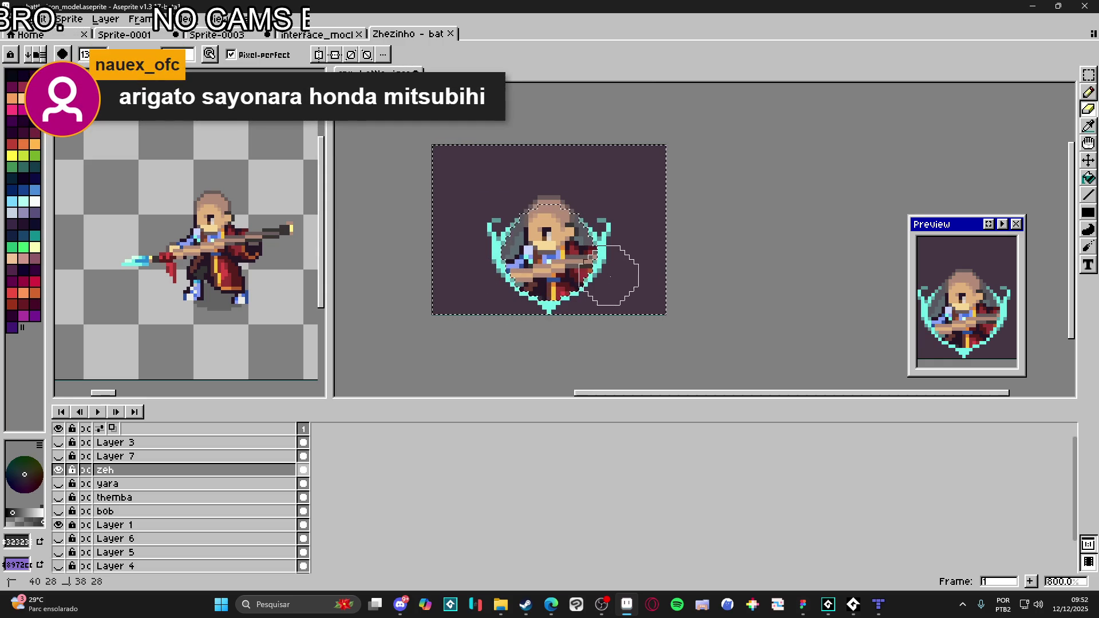
key(ctrl+d)
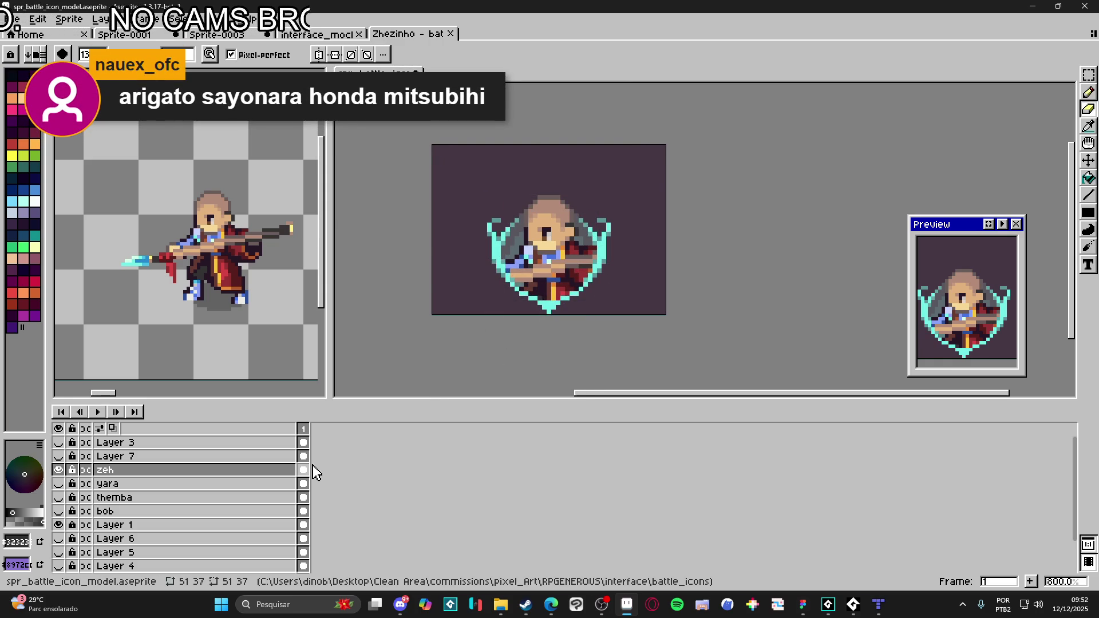
key(ctrl+z)
key(ctrl+z)
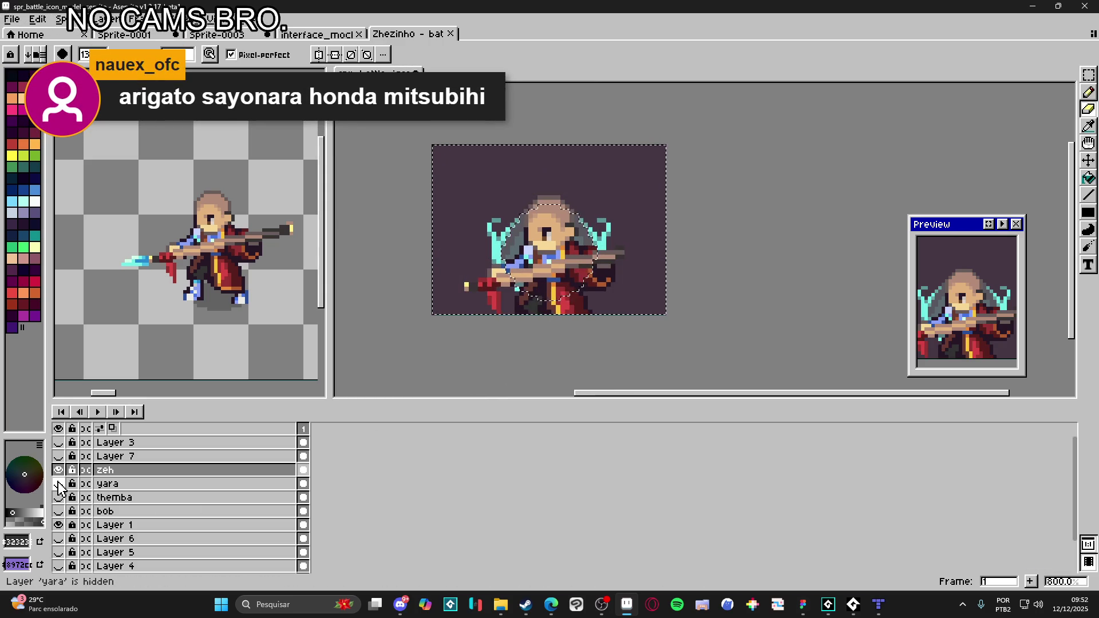
click(59, 485)
key(ctrl+d)
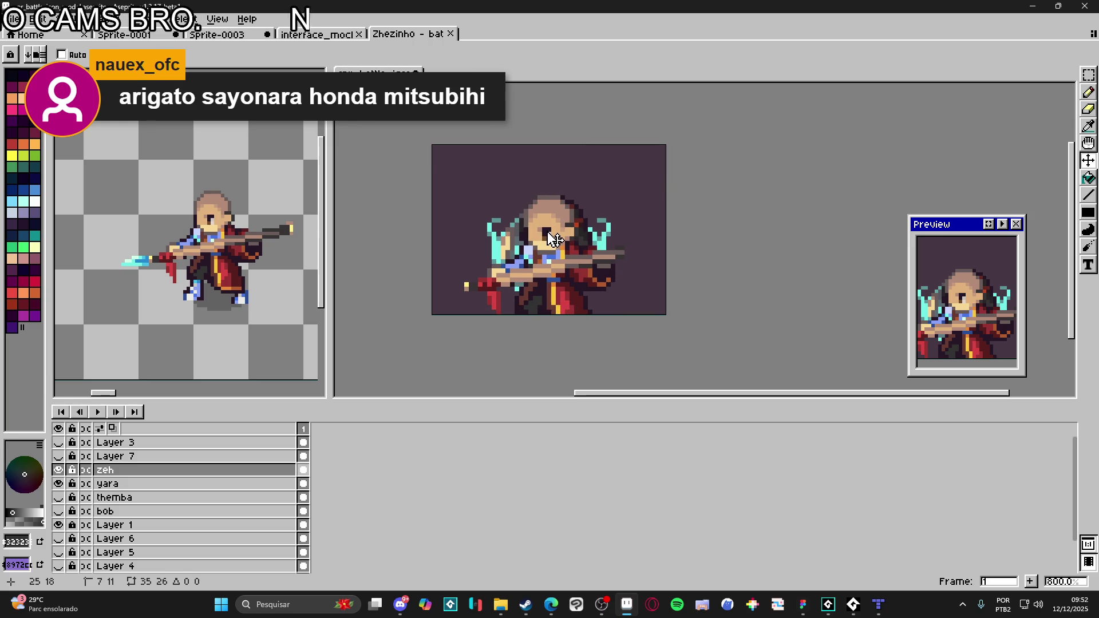
drag(554, 239, 559, 239)
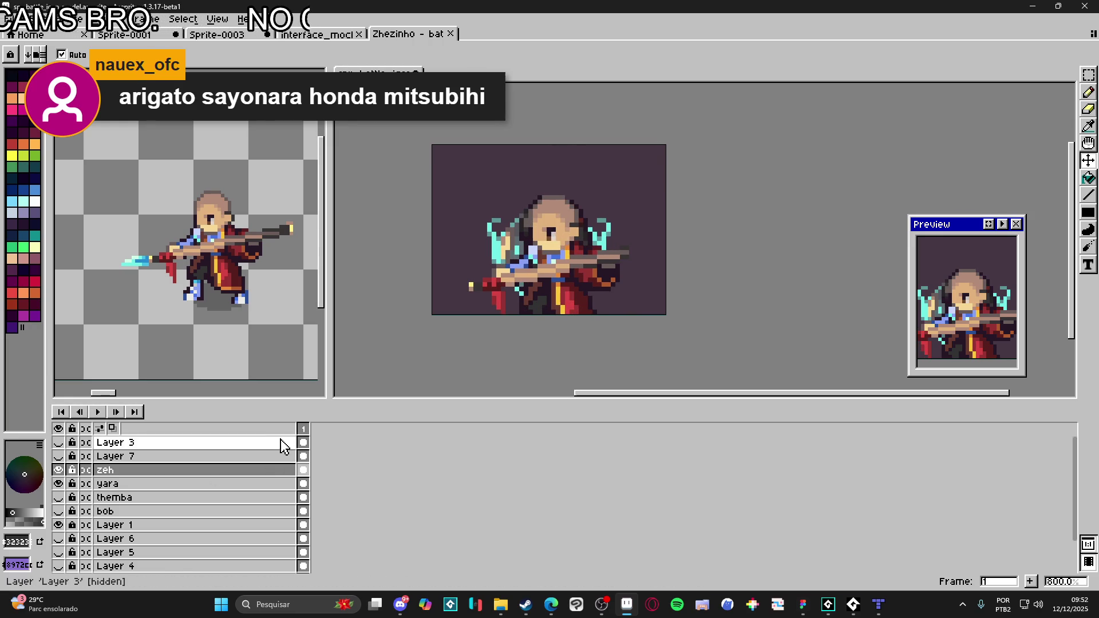
- Erase Zeh's spear, lower robe and stray dot outside the shield, then deselect
key(ctrl+a)
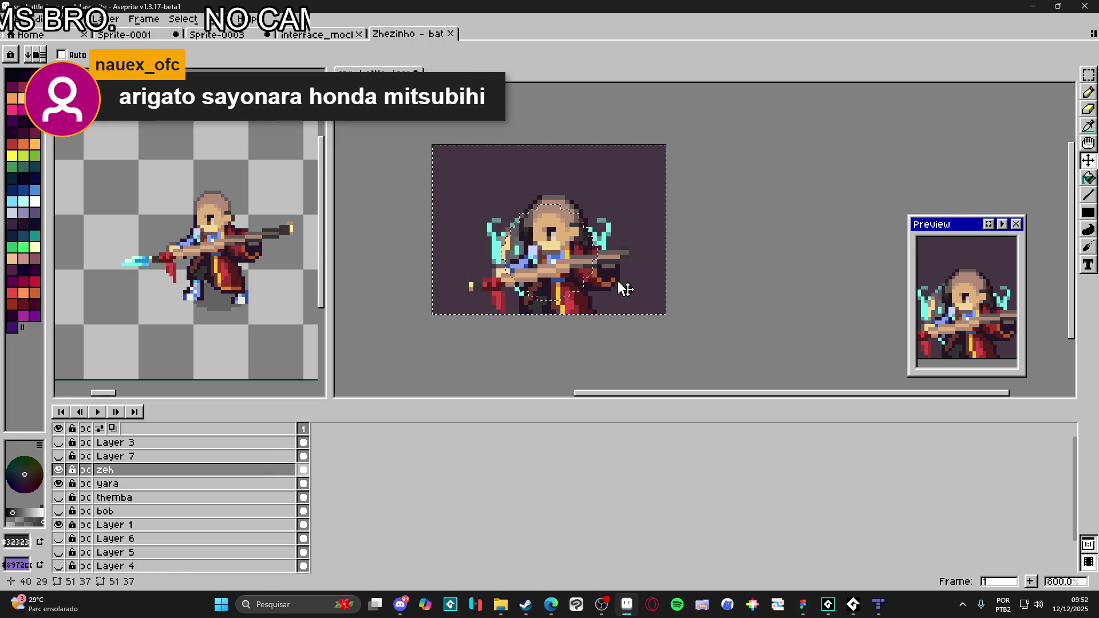
key(e)
mouse_move(628, 276)
mouse_down()
mouse_move(584, 300)
mouse_move(487, 298)
mouse_move(582, 317)
mouse_up()
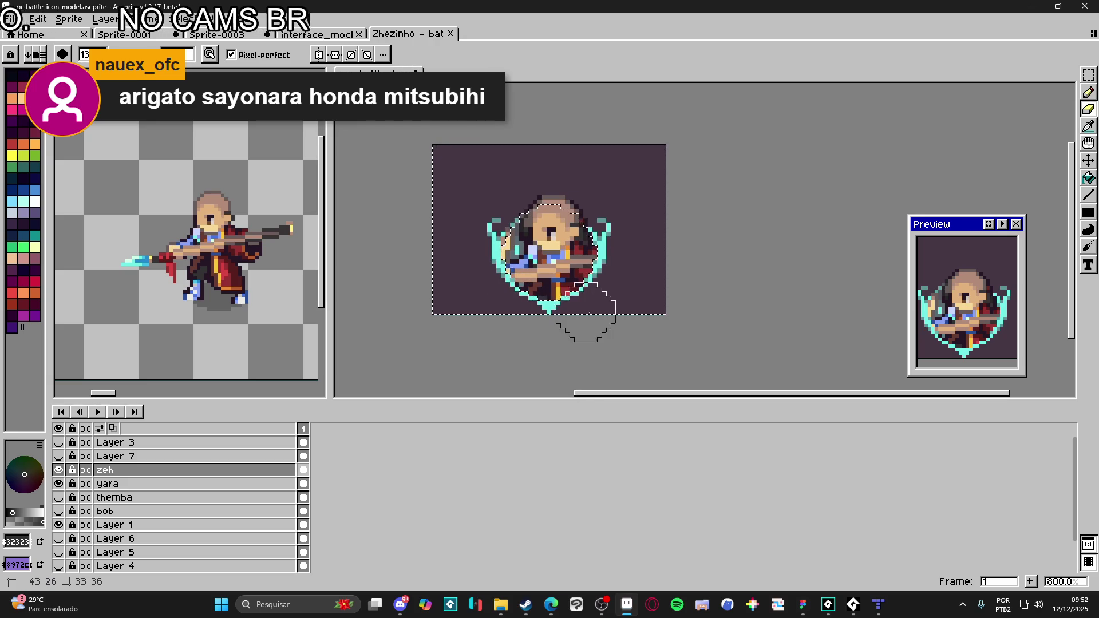
key(ctrl+d)
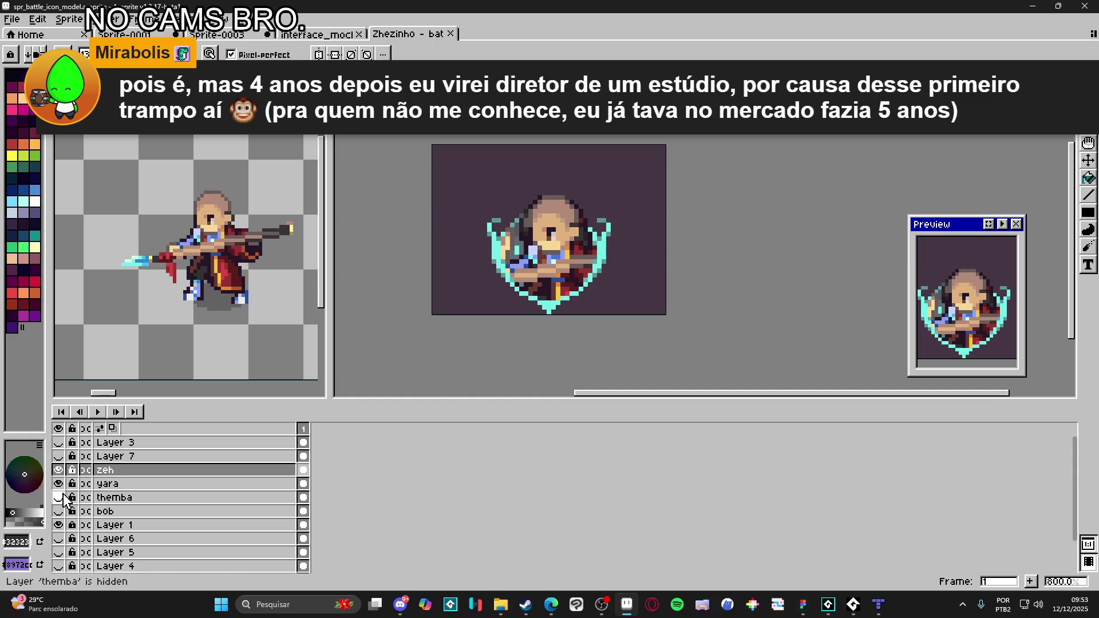
- Hide the yara and zeh layers so only the empty teal shield shows
click(59, 484)
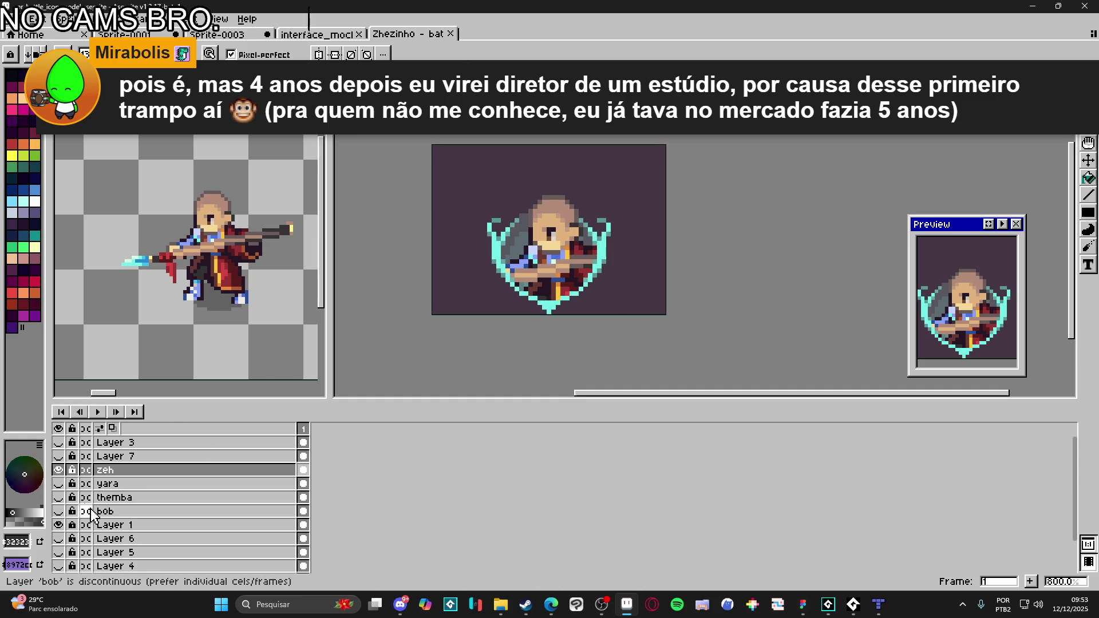
click(58, 470)
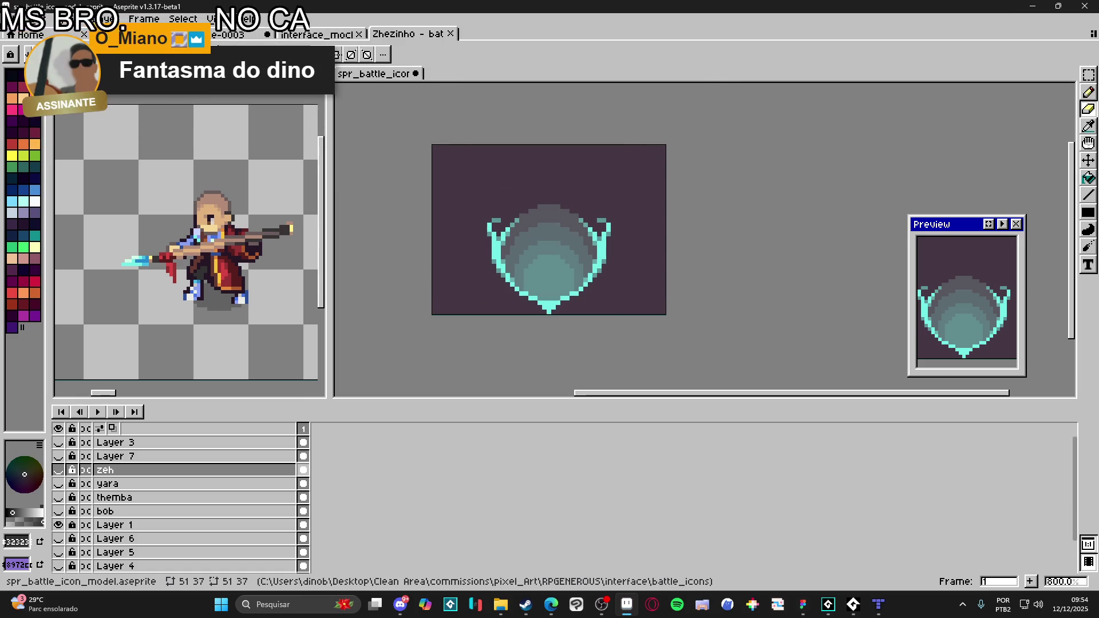
click(853, 604)
- In GameMaker, open sqn_bob_ice_attack, sqn_bob_guard, then sqn_bob_cryowhirlwind
click(853, 604)
click(830, 604)
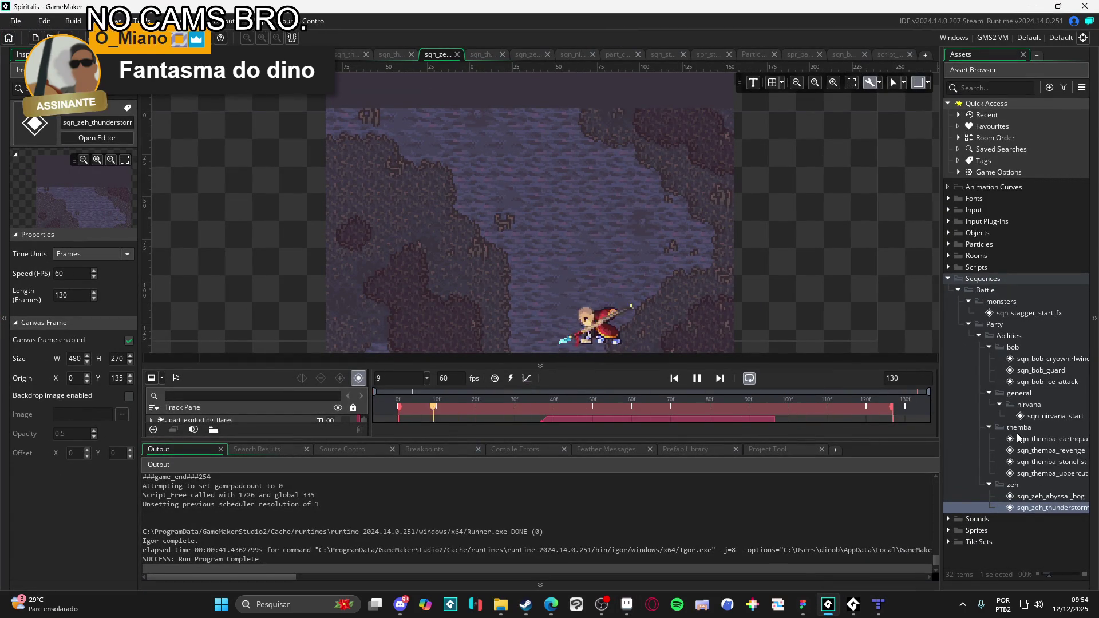
double_click(1043, 382)
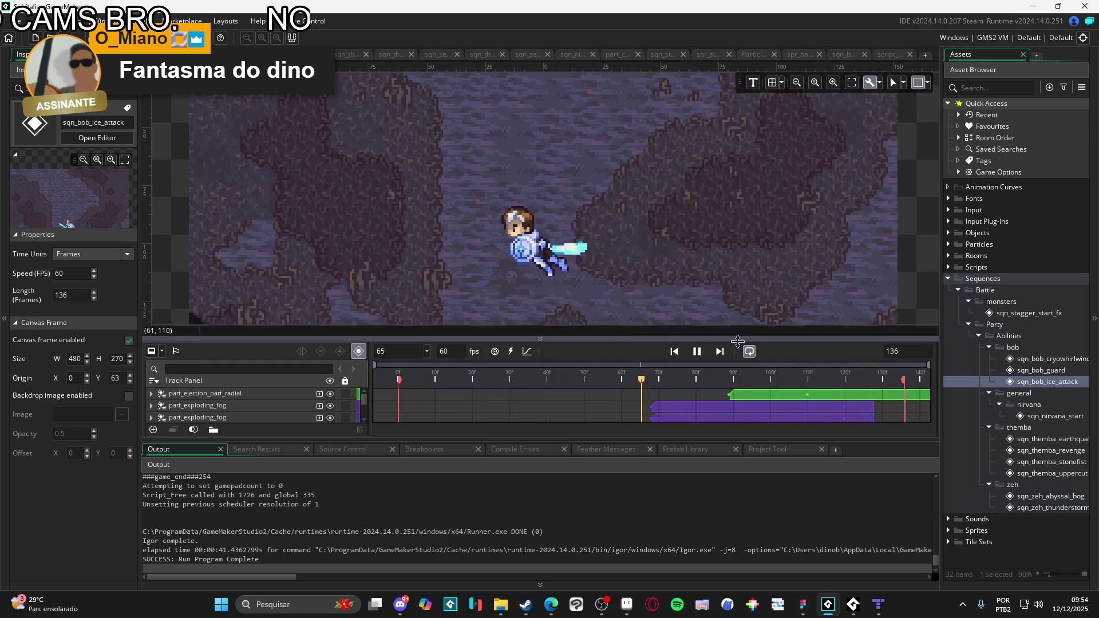
double_click(1054, 372)
click(1062, 361)
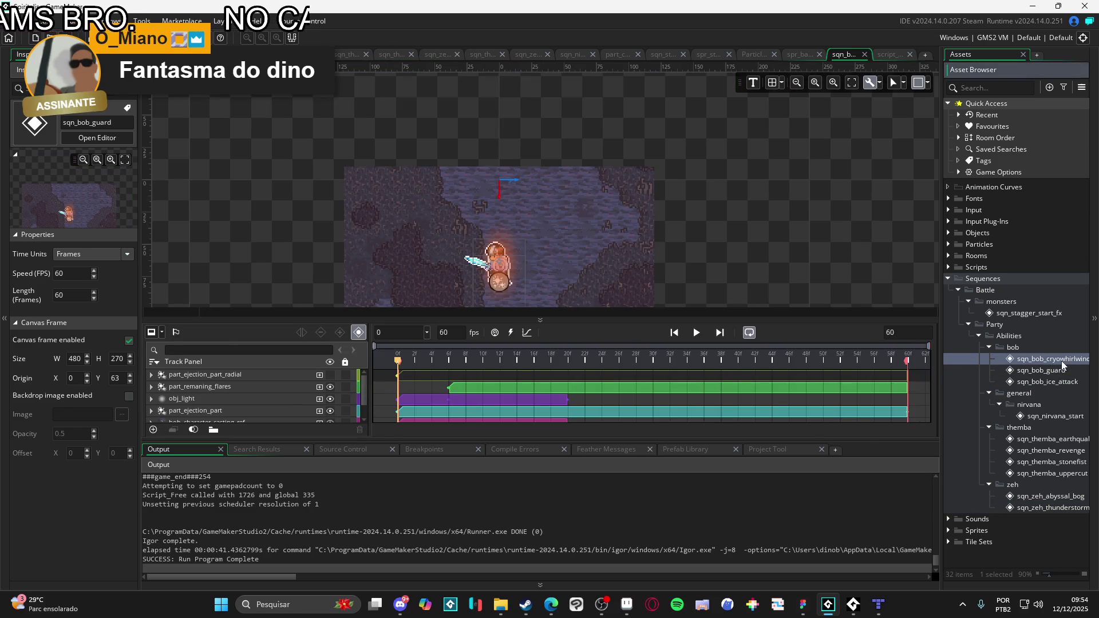
double_click(1062, 360)
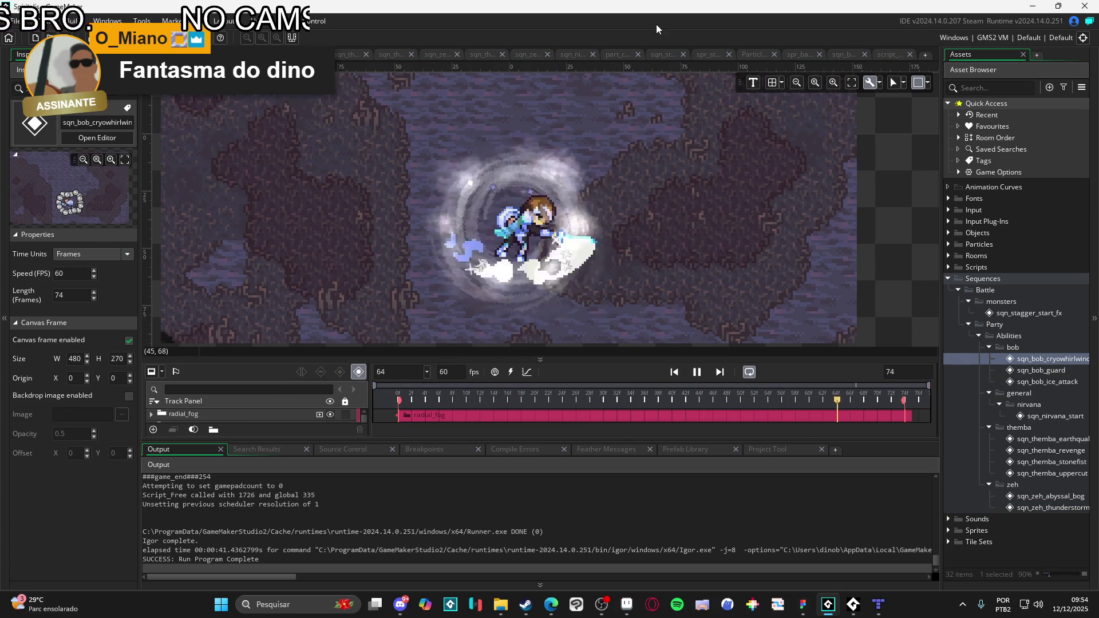
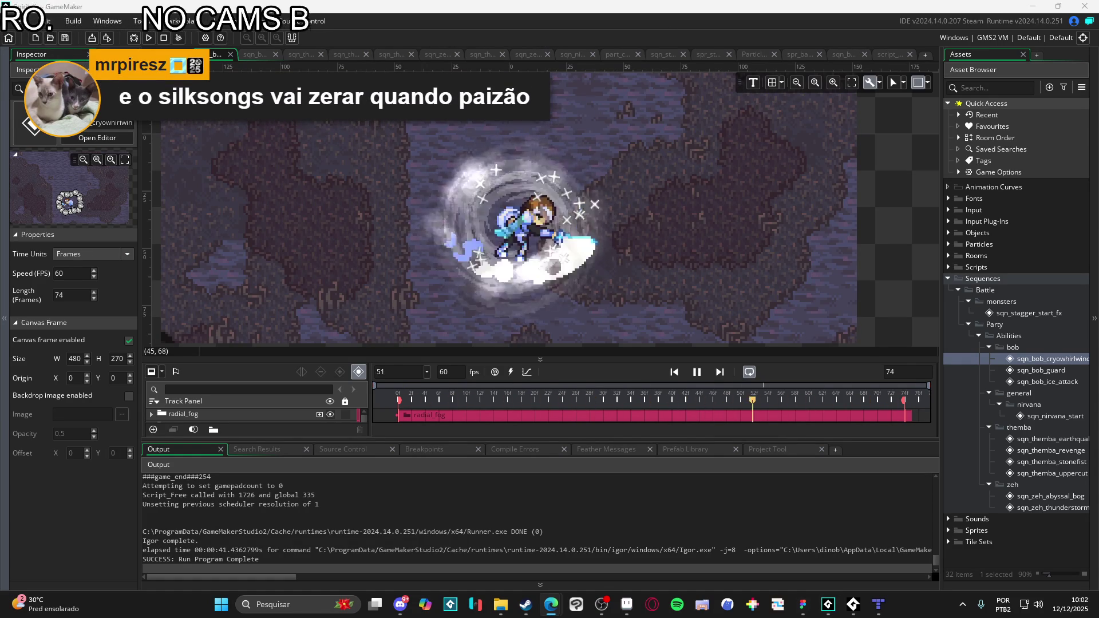
- Switch from GameMaker to Edge and open the YouTube home page from the speed dial
key(alt+Tab)
click(373, 376)
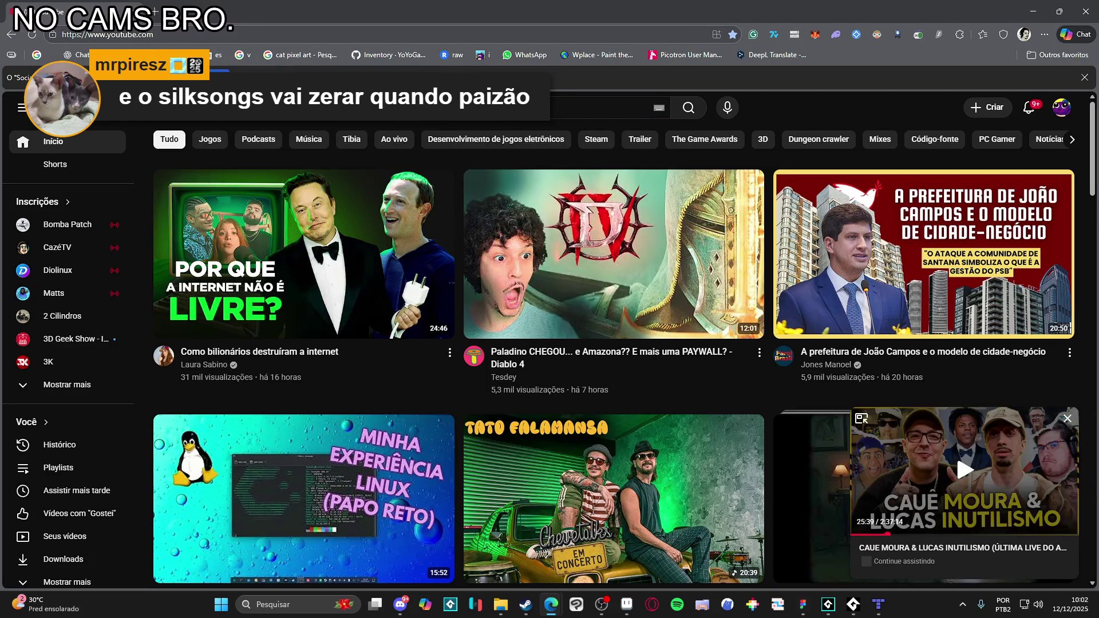
- Close the mini-player and search YouTube for 'mega man'
click(1068, 419)
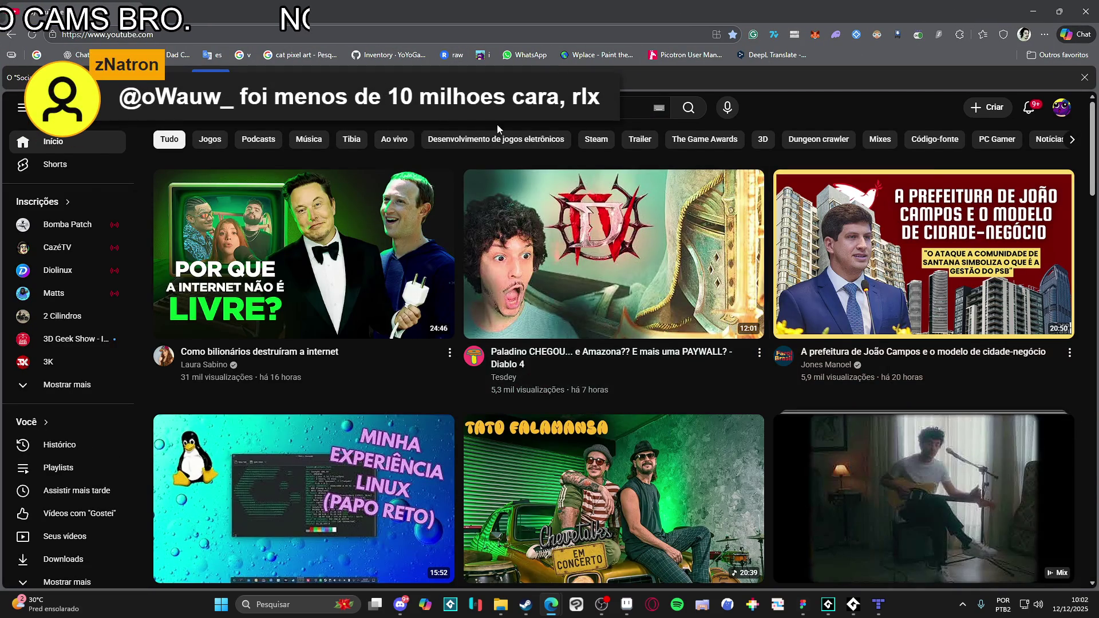
click(430, 108)
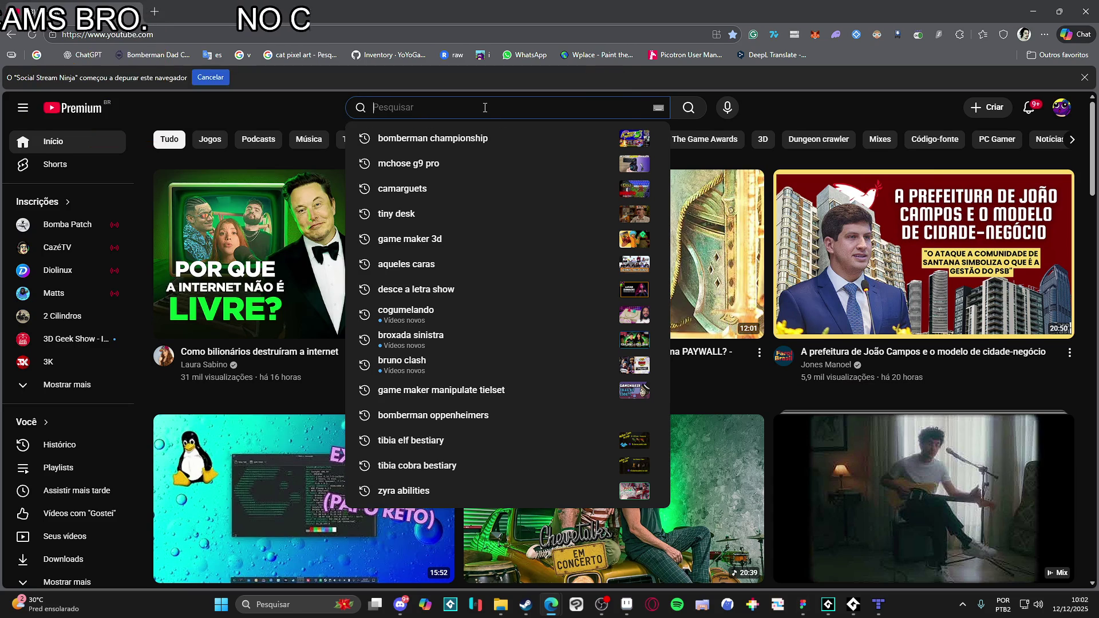
text(mega man)
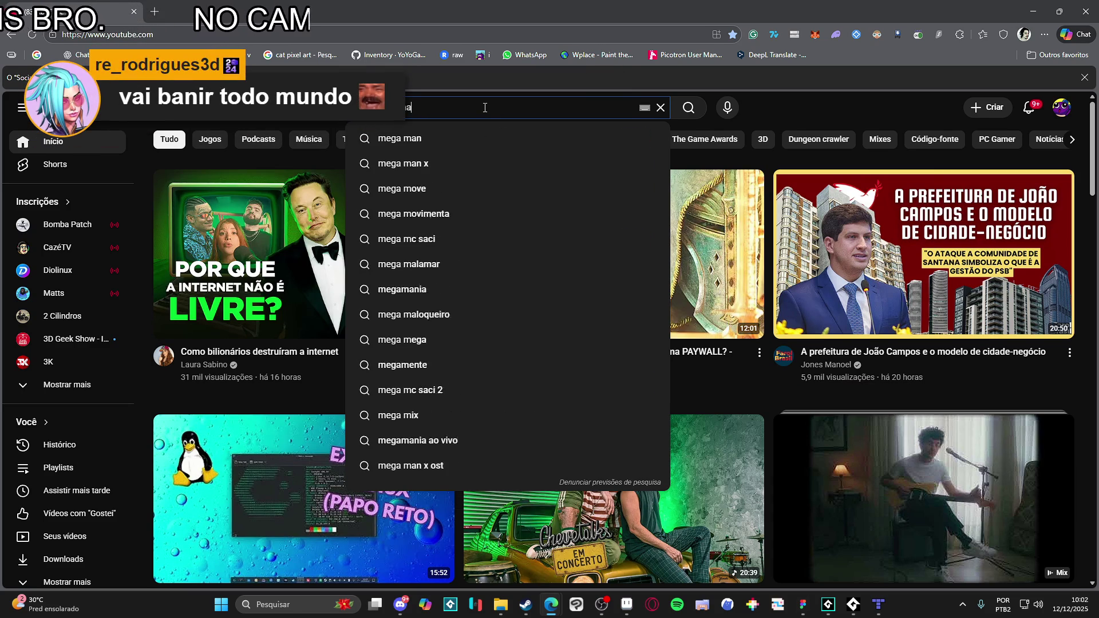
key(Return)
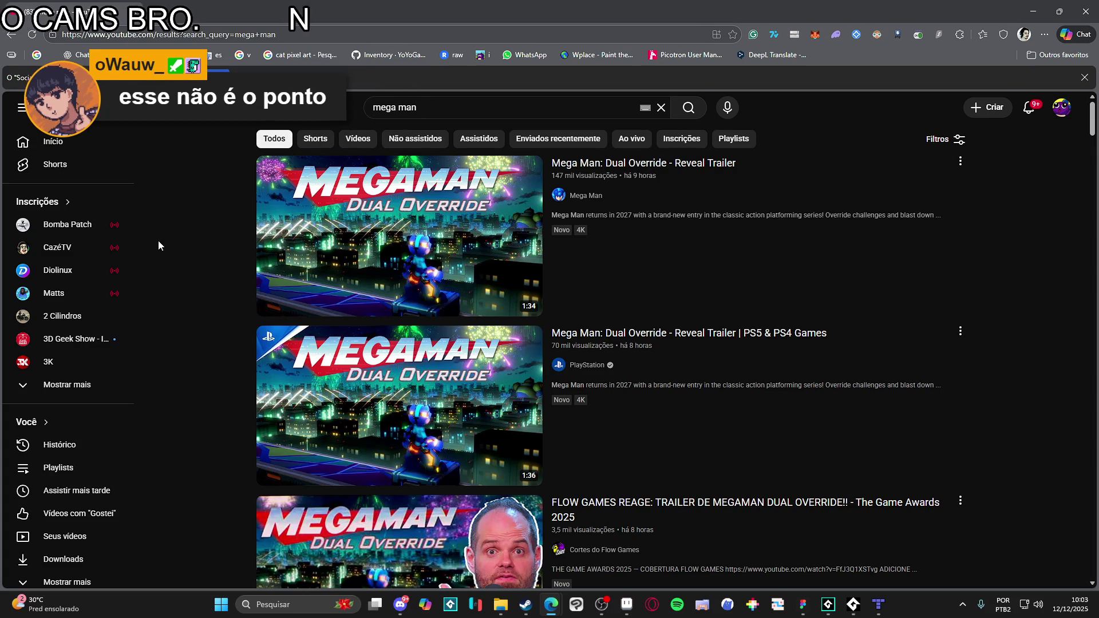
- Open the Mega Man: Dual Override reveal trailer and pause it at 0:06
click(435, 229)
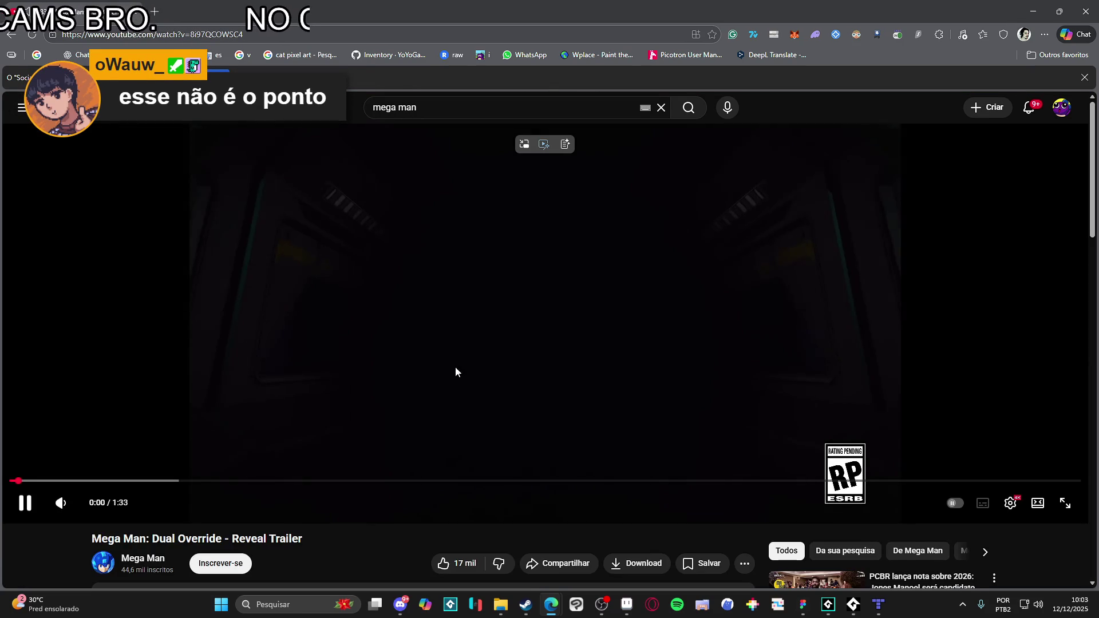
click(404, 339)
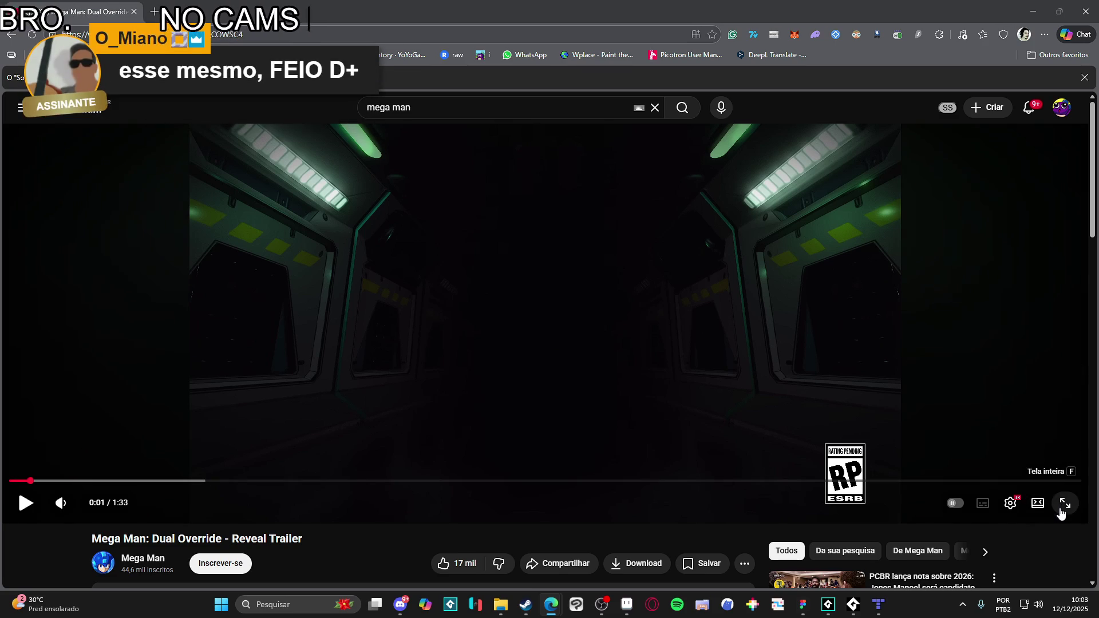
click(854, 605)
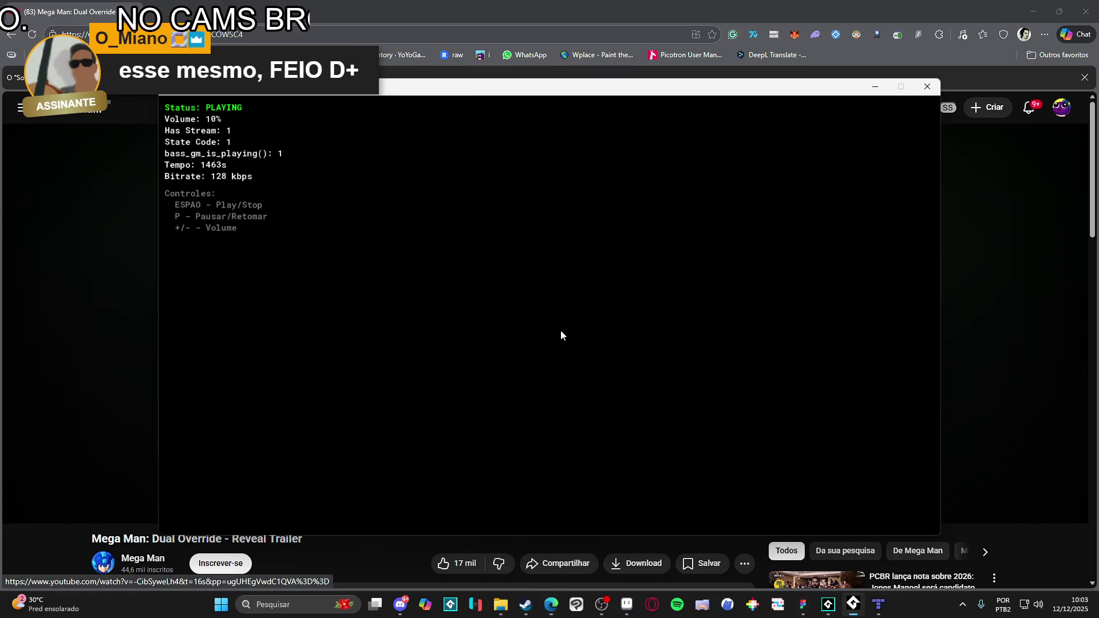
key(alt+Tab)
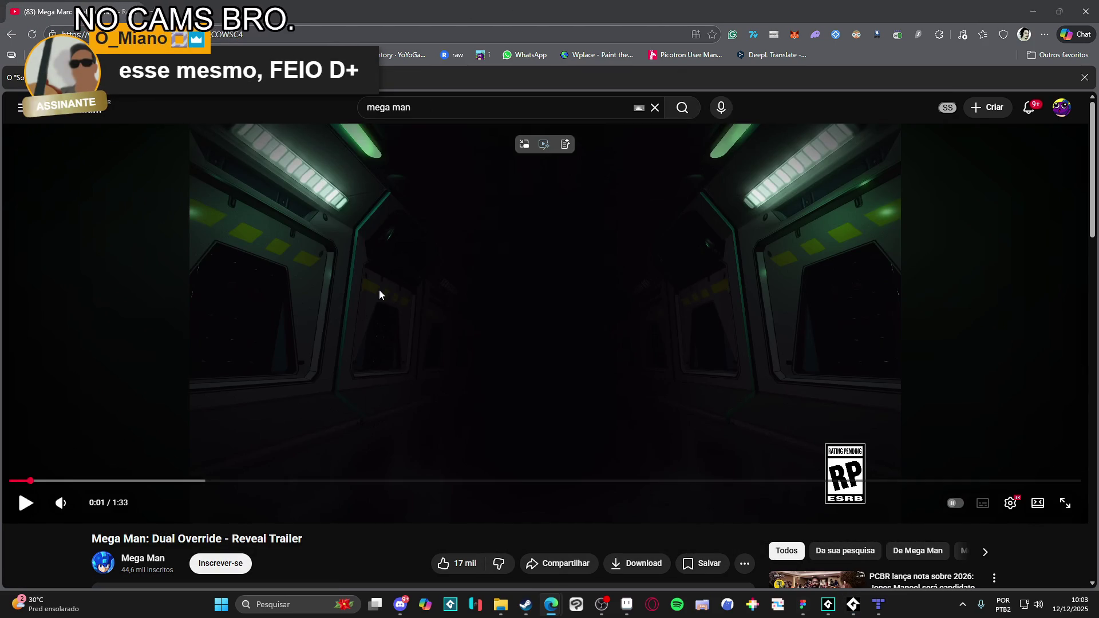
click(180, 473)
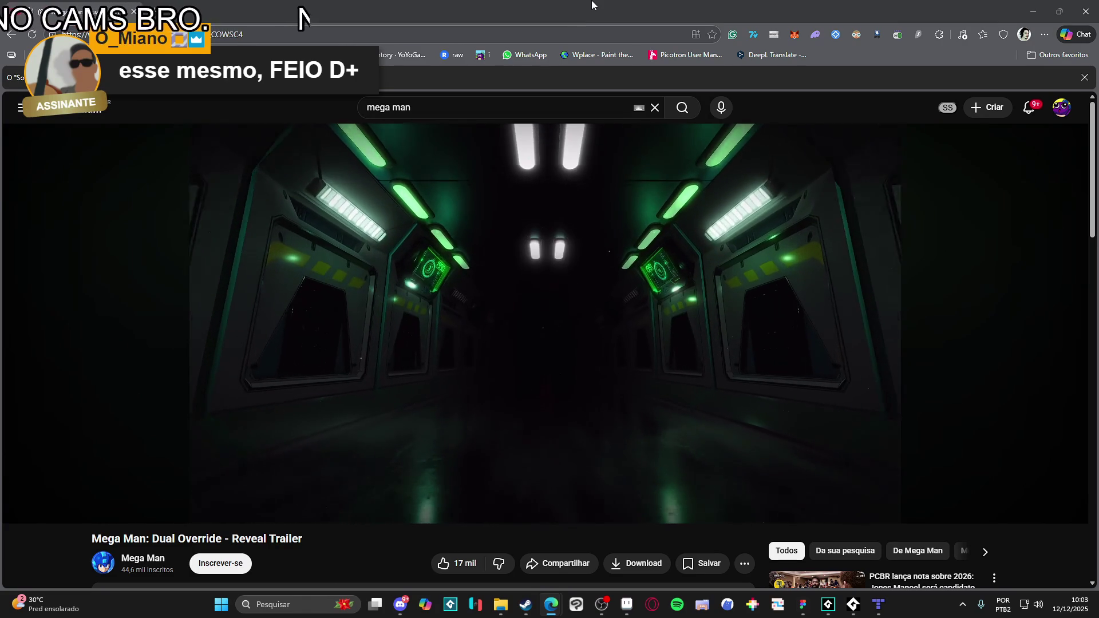
click(847, 417)
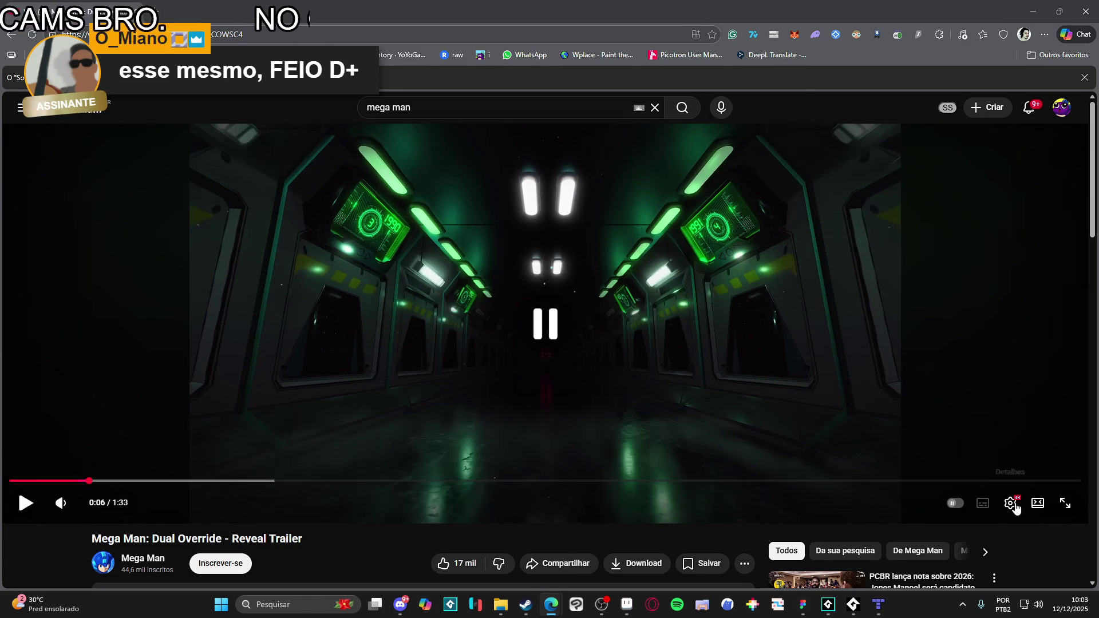
- Set the trailer's quality to 1080p60 and resume playback
click(1012, 503)
click(977, 462)
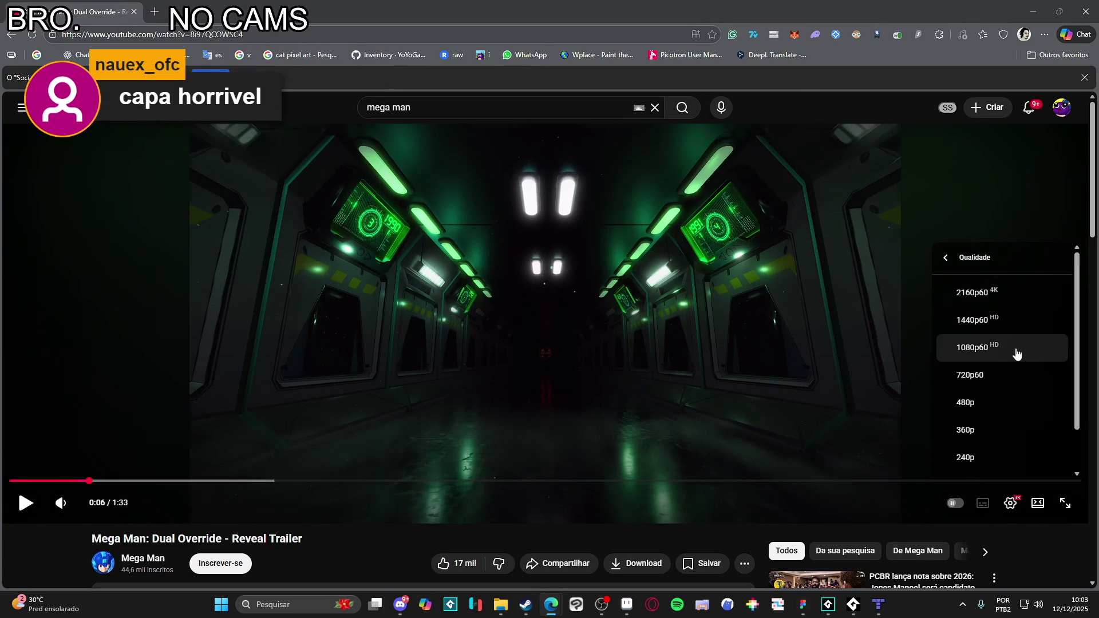
click(1017, 354)
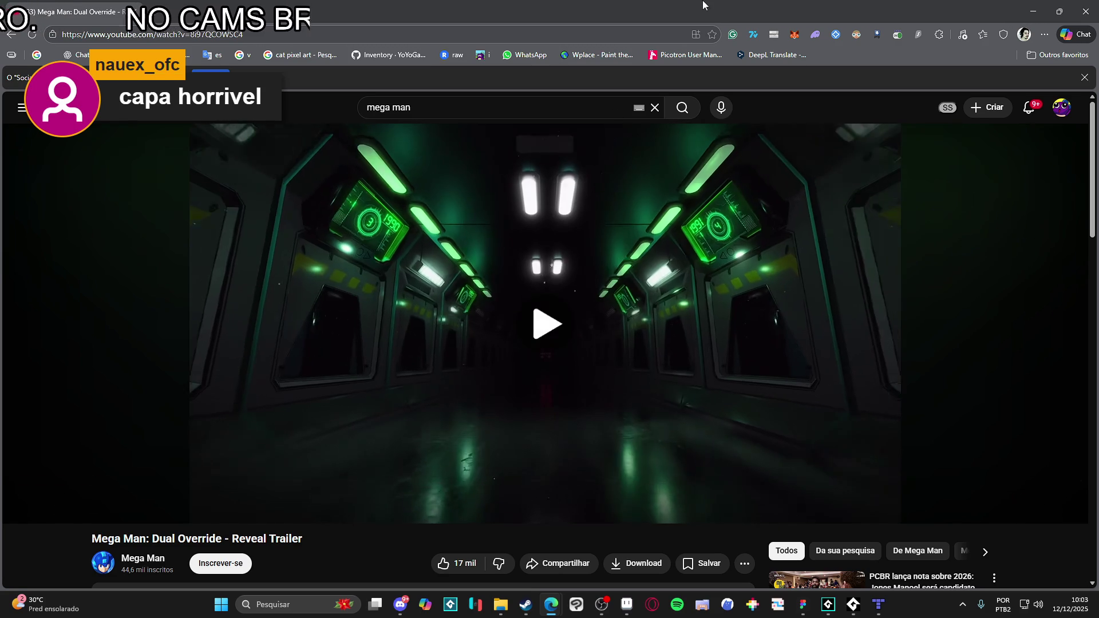
key(space)
- Watch the Mega Man trailer in fullscreen, then pause it
key(f)
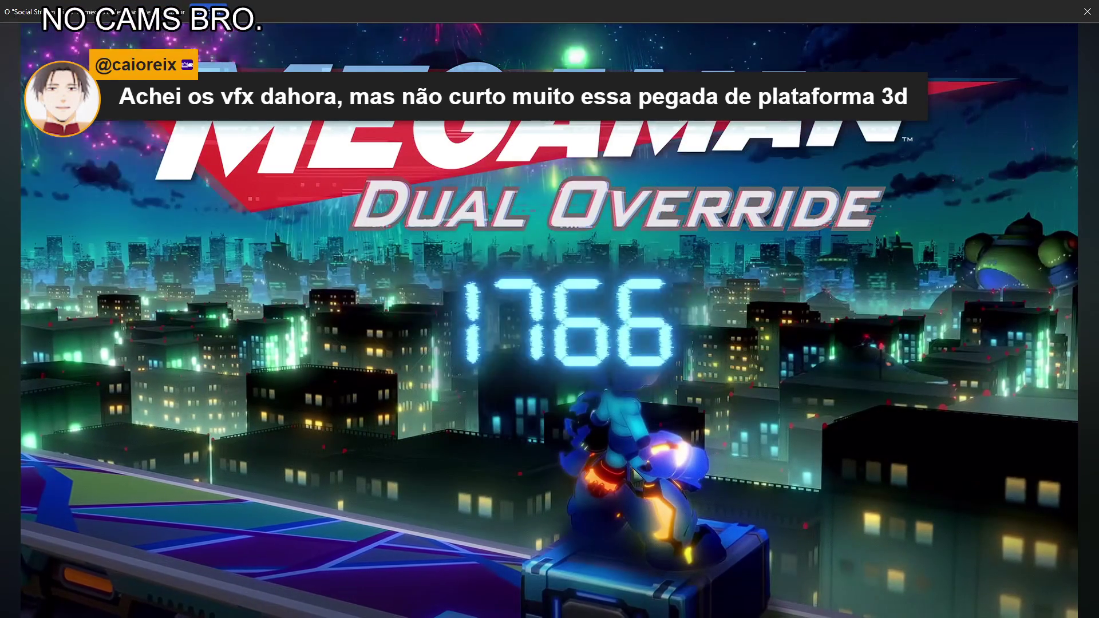
mouse_move(768, 266)
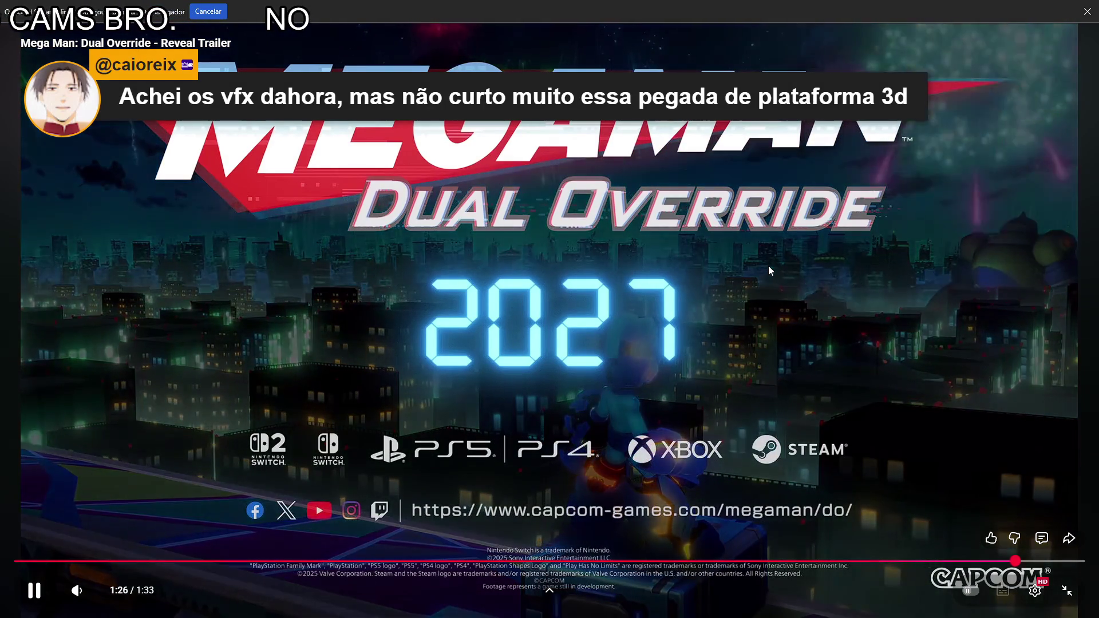
click(768, 265)
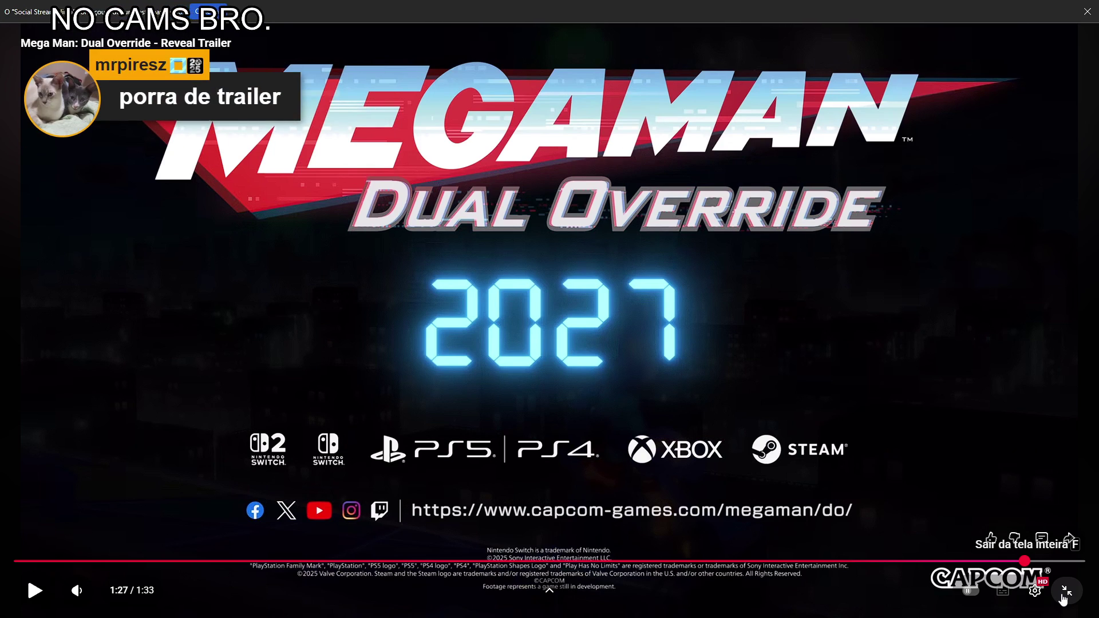
- Scrub the trailer through 1:07 and 1:16 back to 0:48, then exit fullscreen
drag(790, 561, 792, 561)
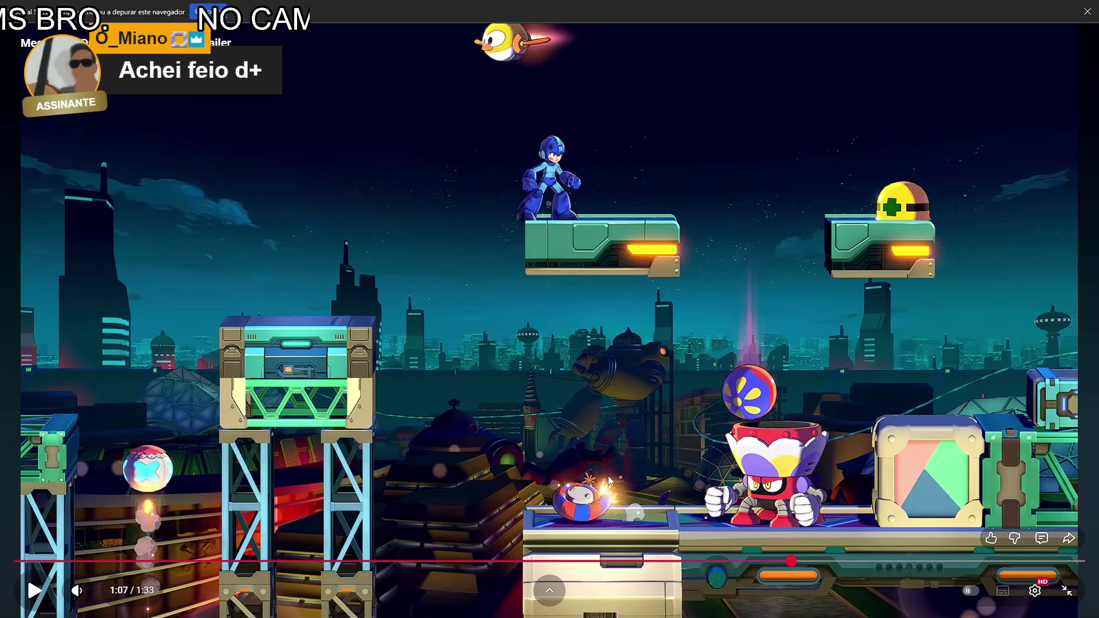
click(898, 564)
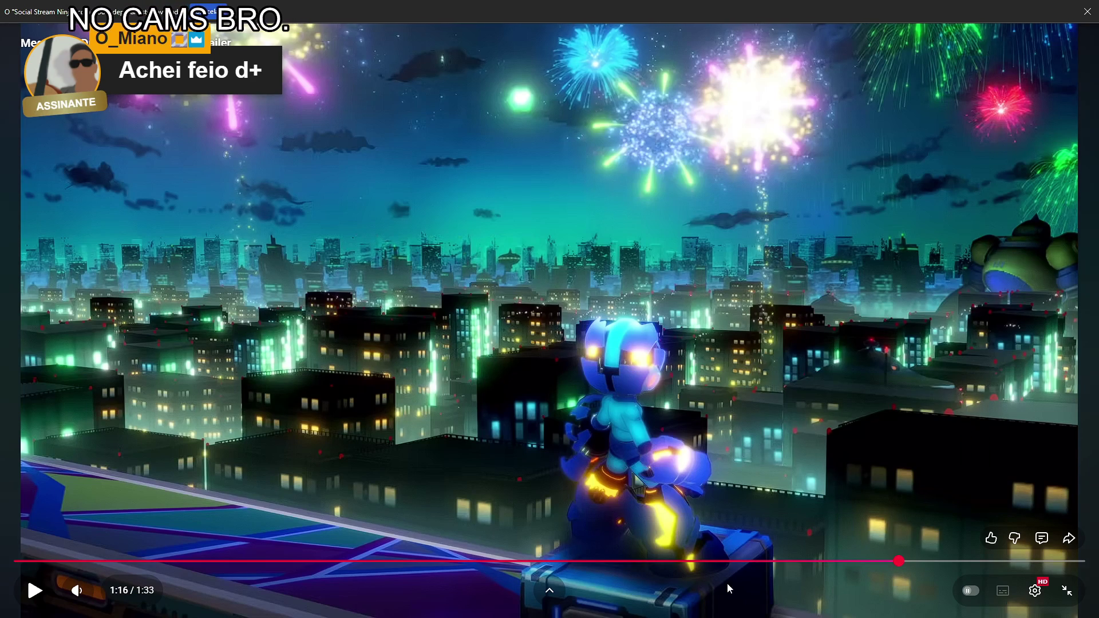
click(572, 567)
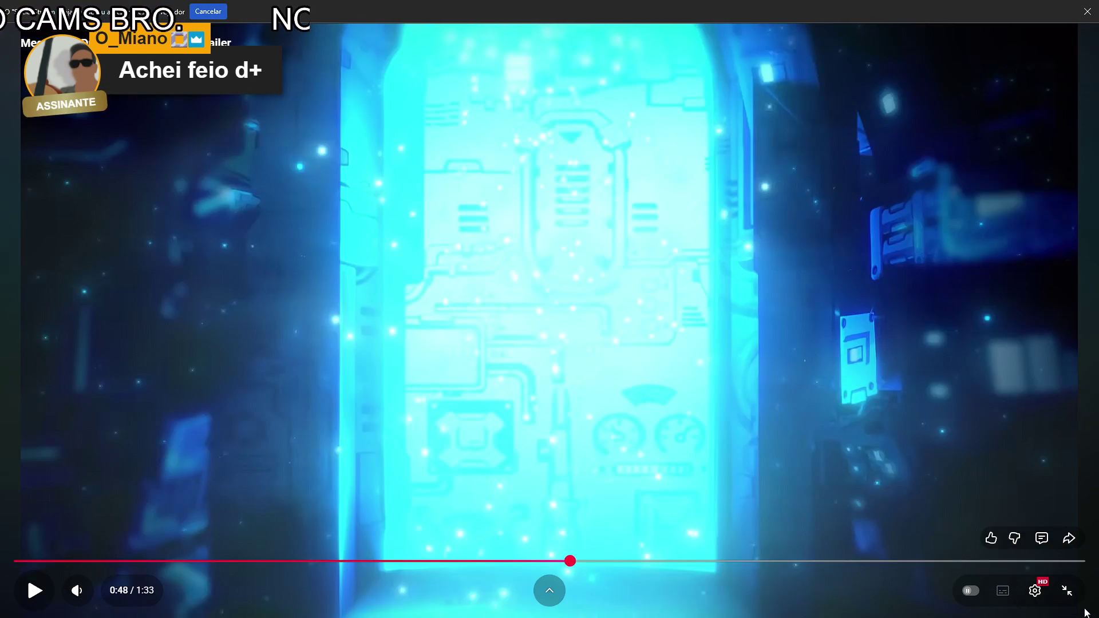
click(1068, 591)
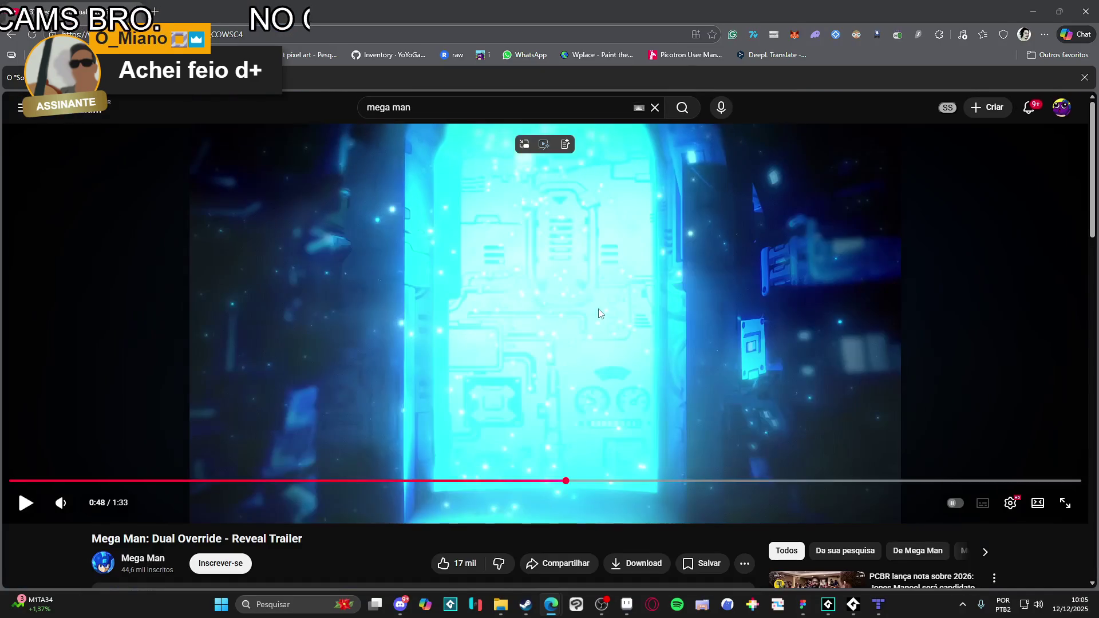
- Scroll the Mega Man watch page and go back to the mega man search results
scroll(547, 297, down, 4)
scroll(465, 284, up, 4)
click(11, 34)
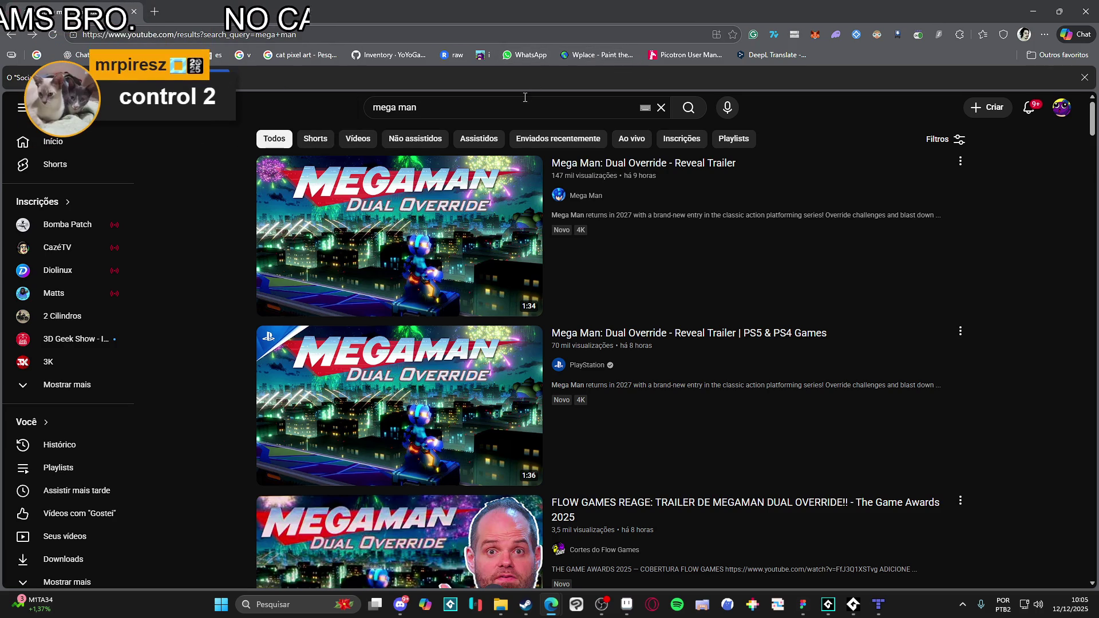
click(504, 109)
- Replace the query with 'tomb', play the Tomb Raider trailer, and pause it at 0:33
key(ctrl+a)
text(tomb)
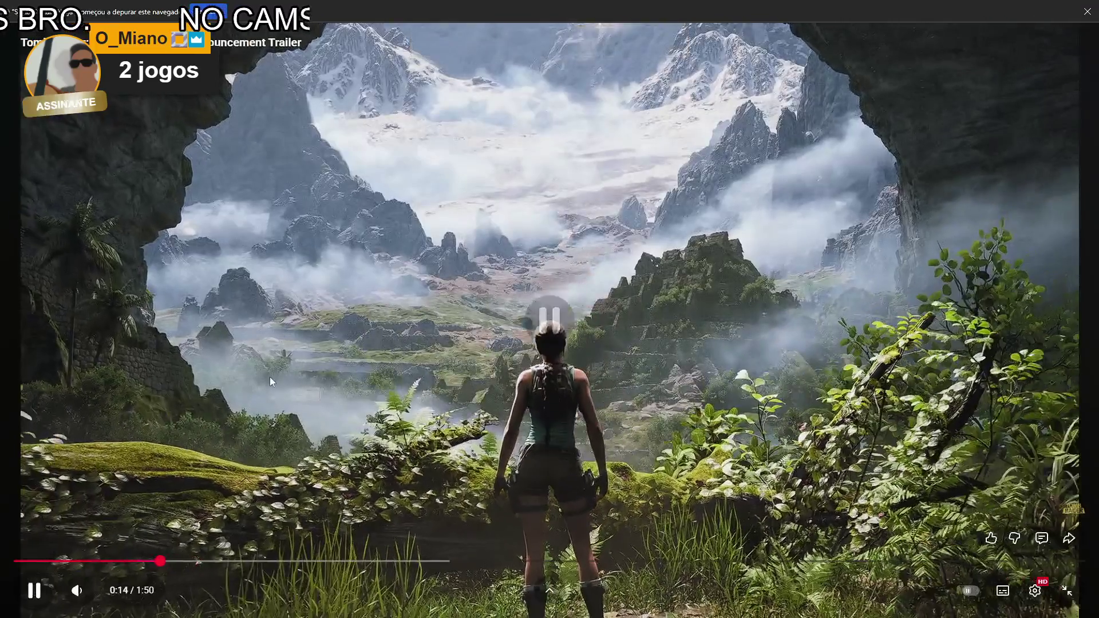
click(390, 164)
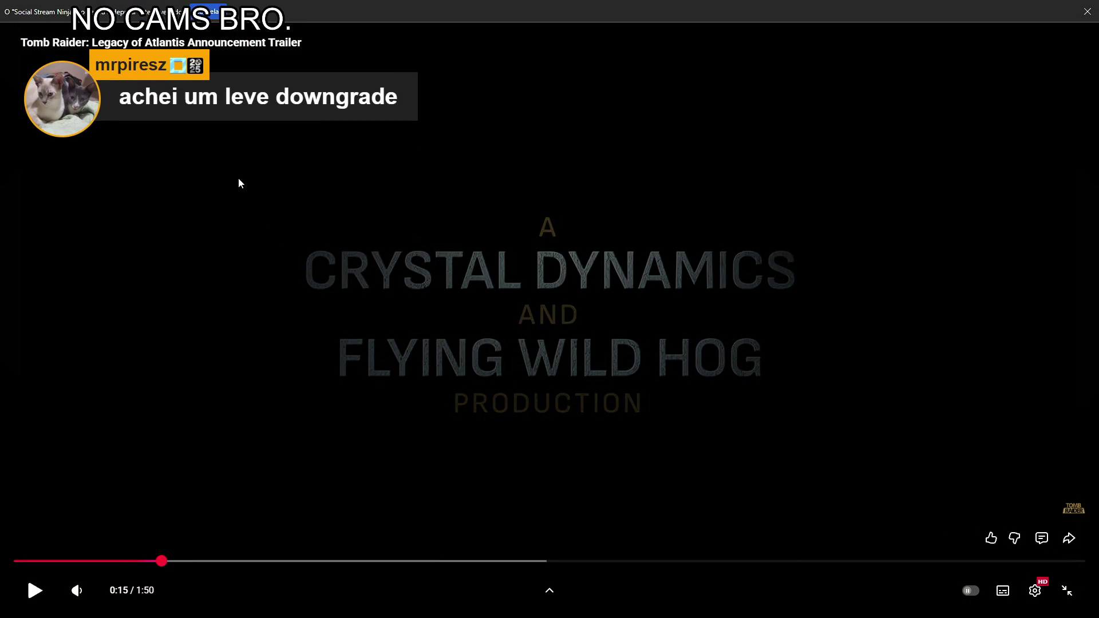
click(1088, 12)
click(504, 192)
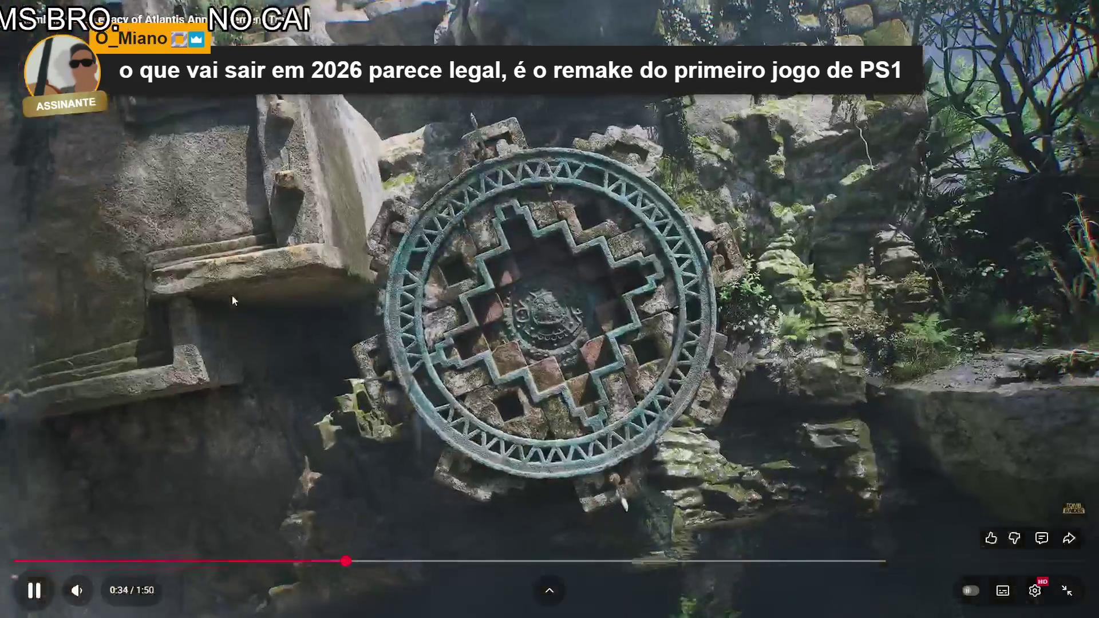
click(166, 301)
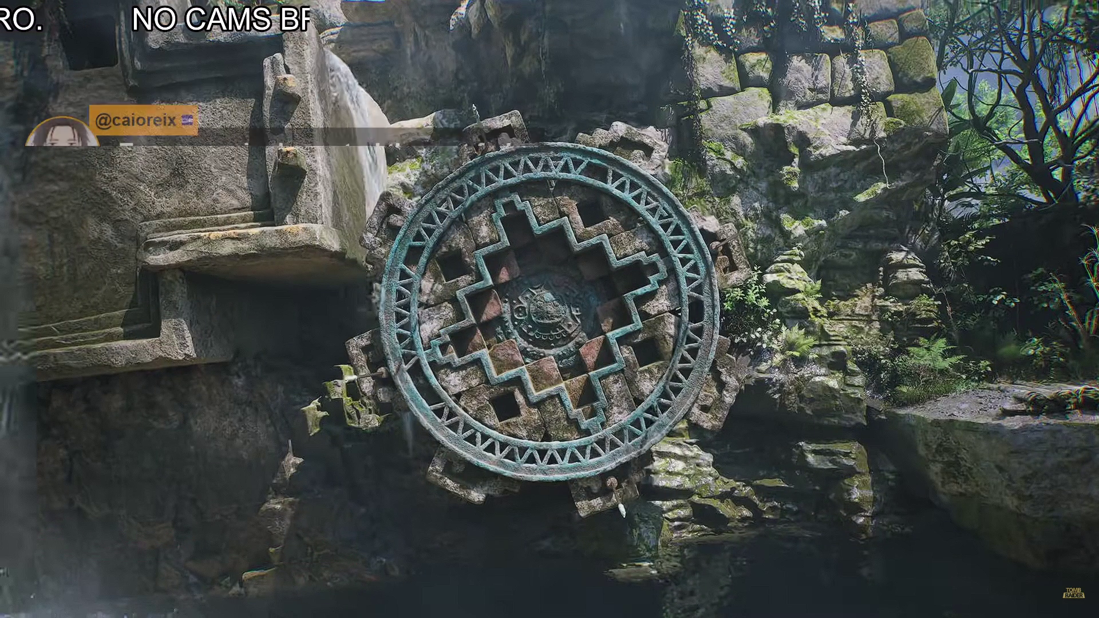
- Play the Tomb Raider trailer on to 1:32, pause it, and exit fullscreen
click(430, 327)
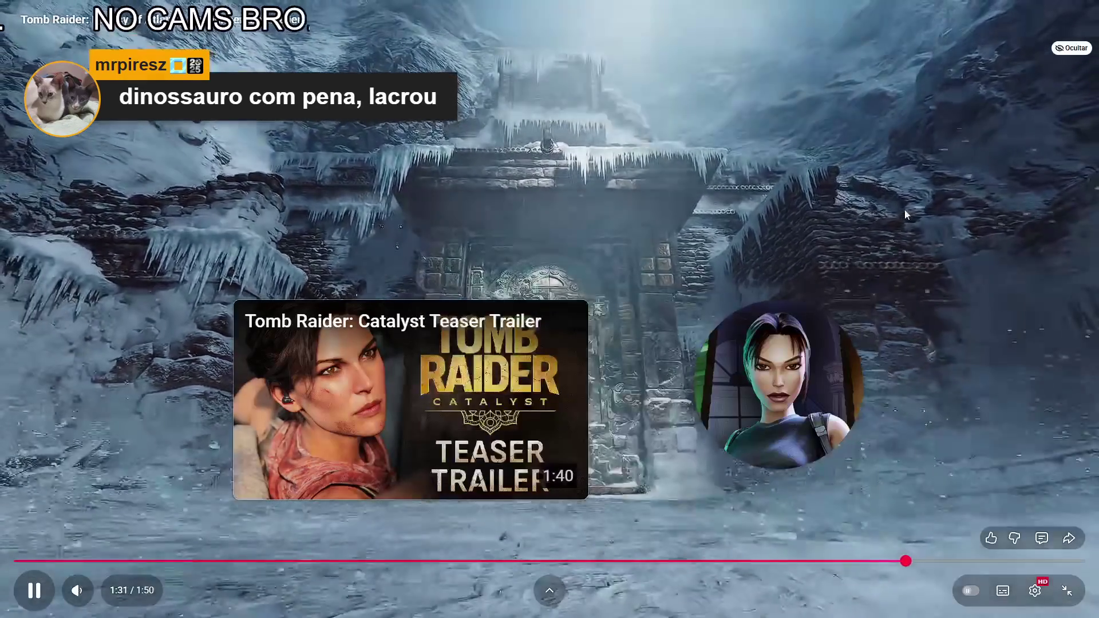
click(911, 217)
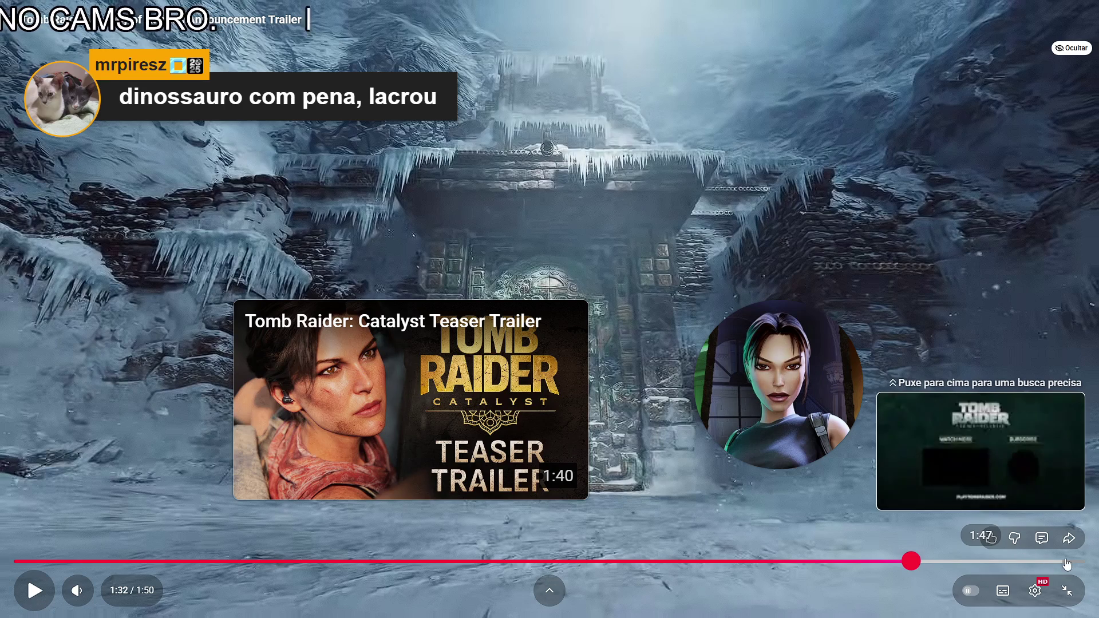
click(1067, 590)
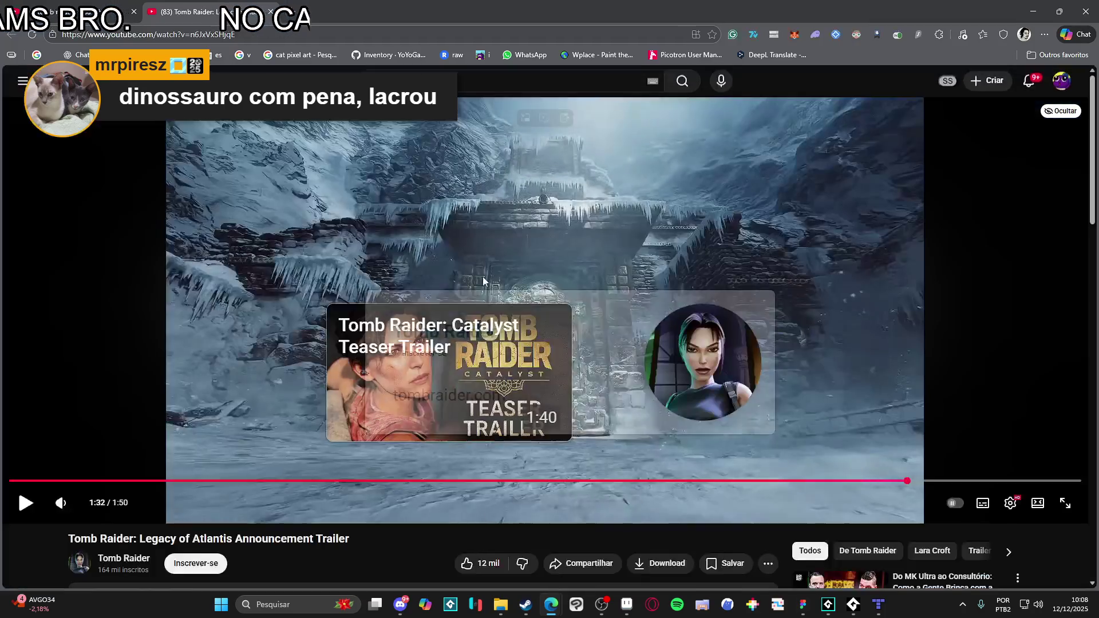
- Scroll down the watch page and open the Control Resonant announcement trailer
scroll(291, 206, down, 1)
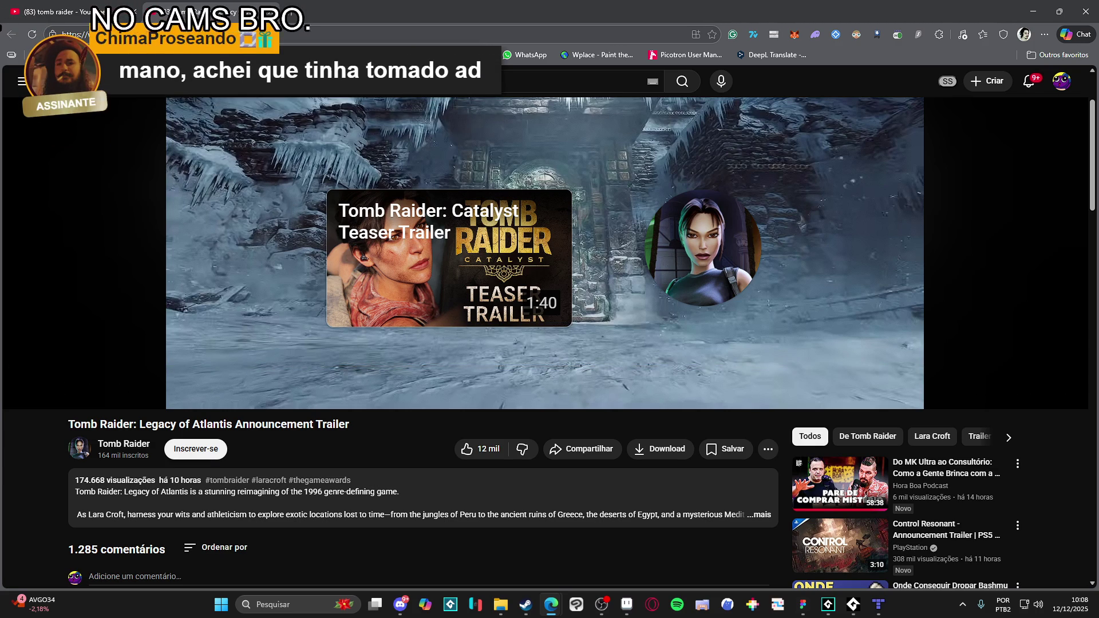
mouse_move(291, 203)
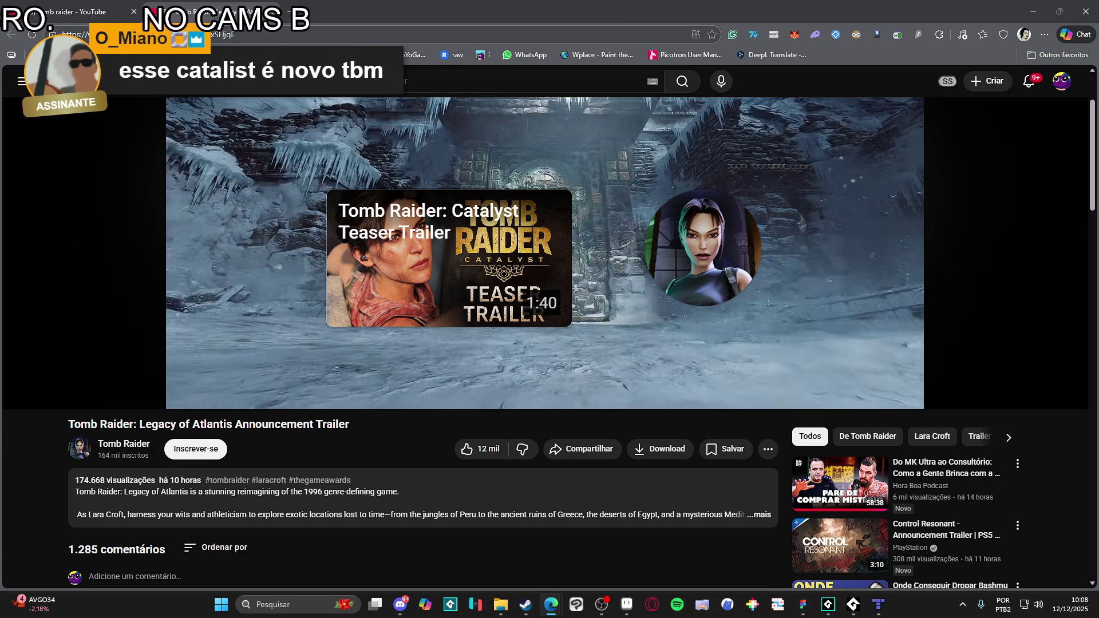
scroll(785, 459, down, 2)
click(788, 437)
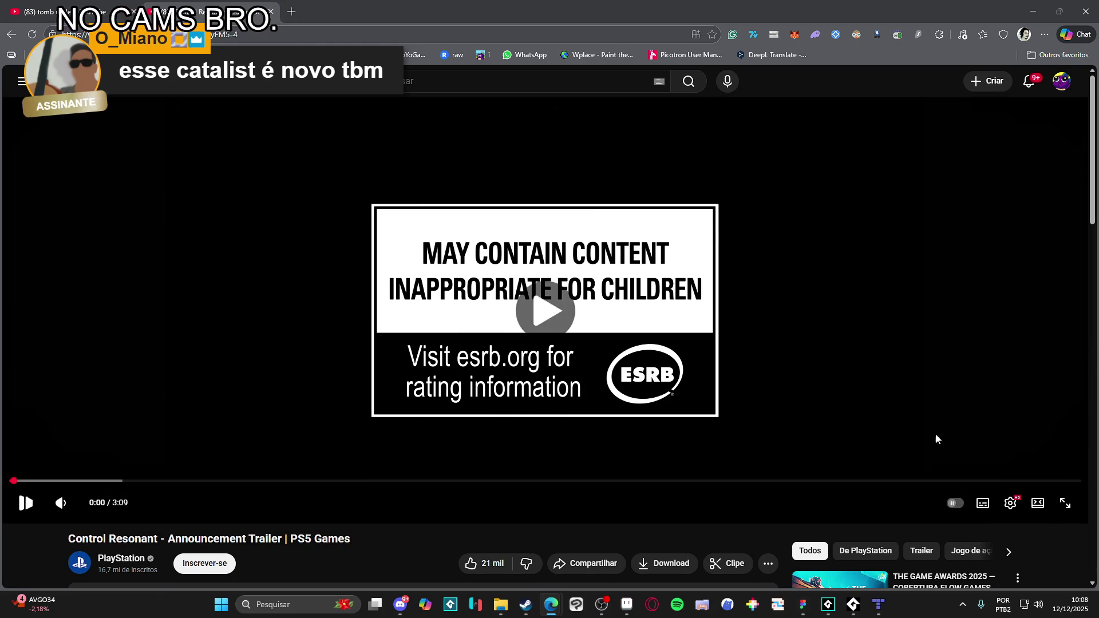
- Play the Control Resonant trailer fullscreen to its 3:09 end, then exit fullscreen
click(1065, 503)
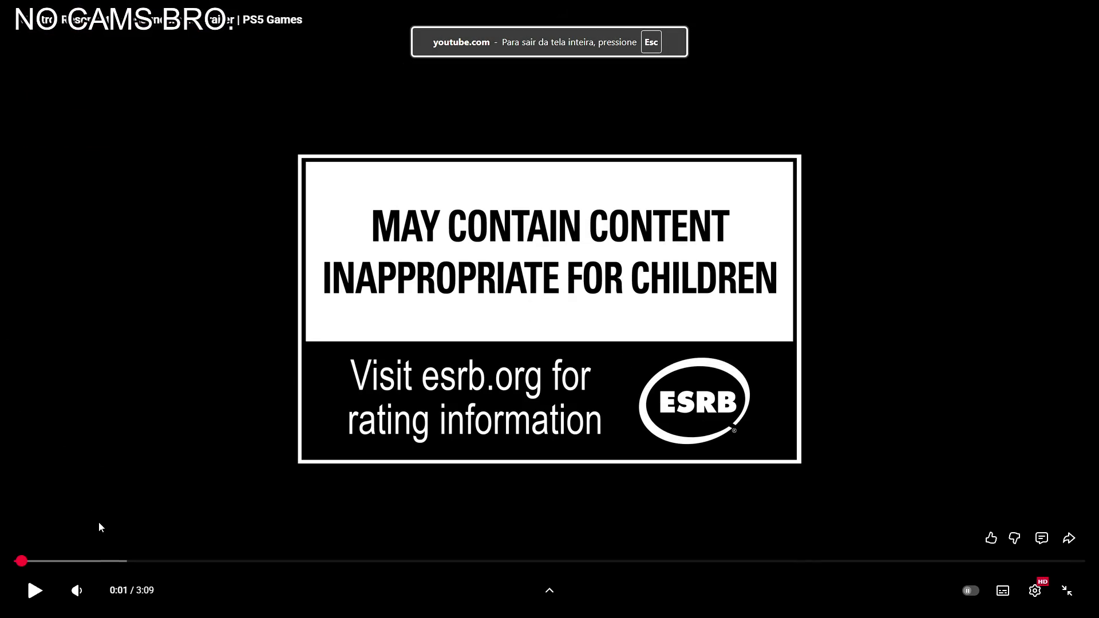
click(99, 458)
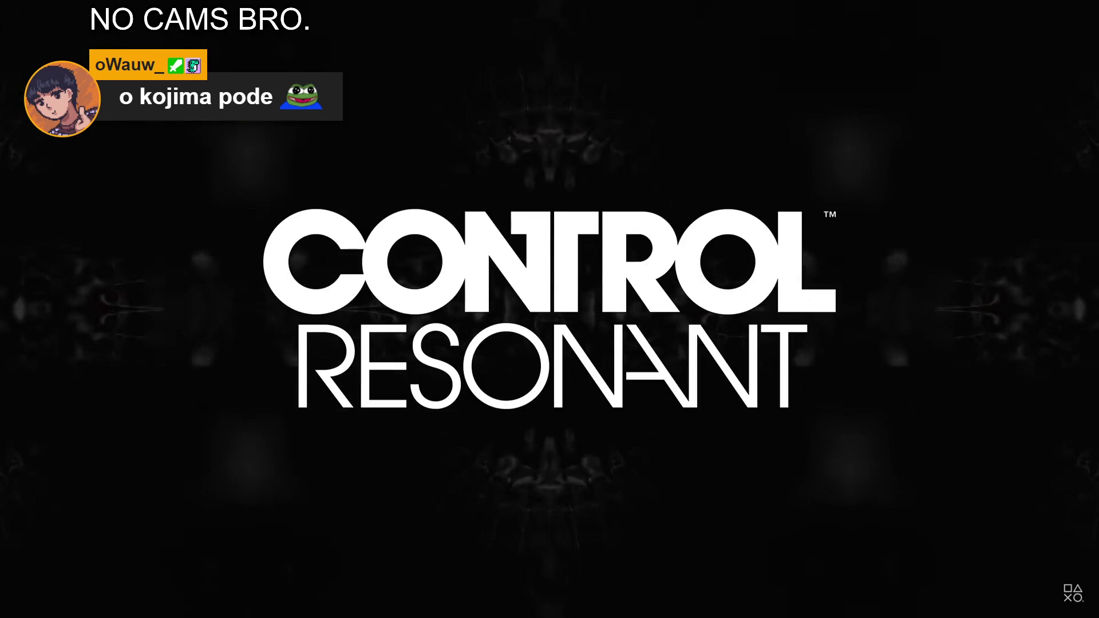
mouse_move(199, 302)
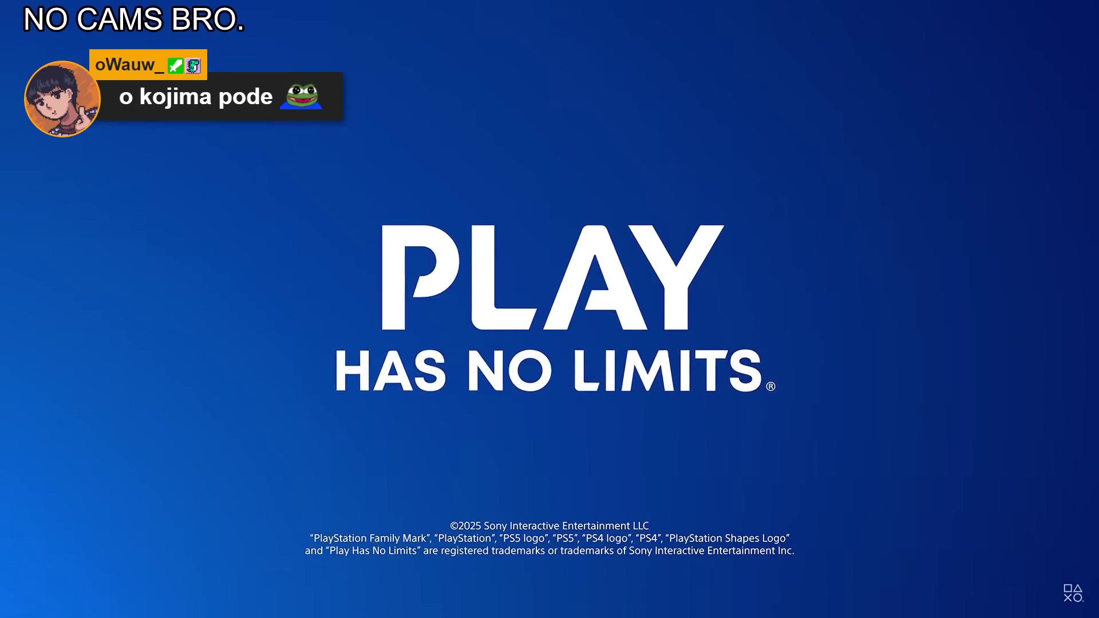
mouse_move(418, 312)
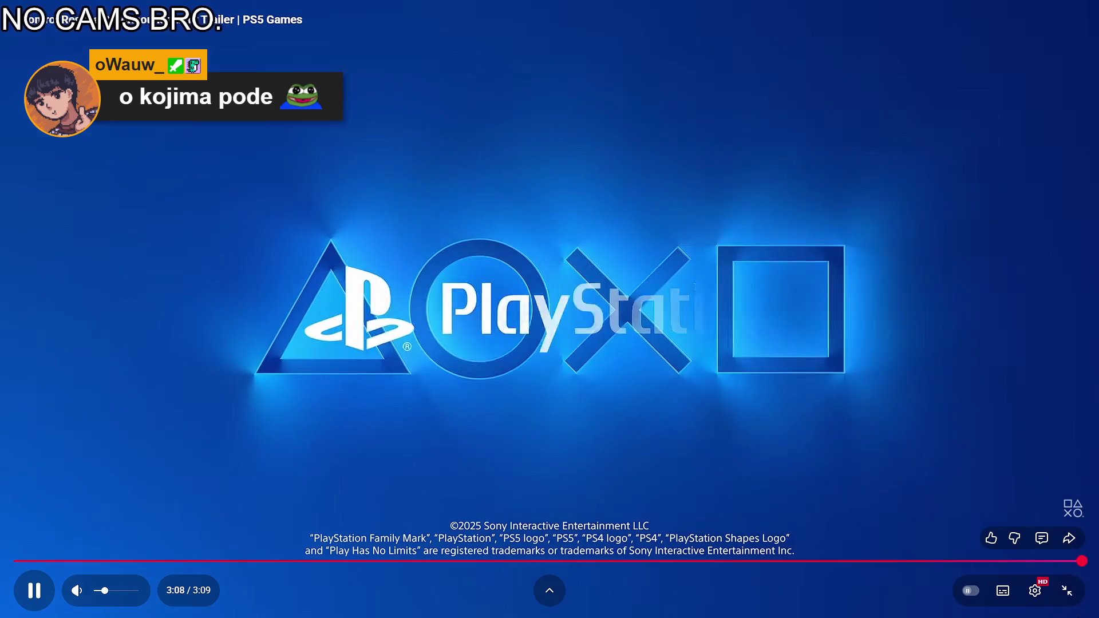
click(1067, 592)
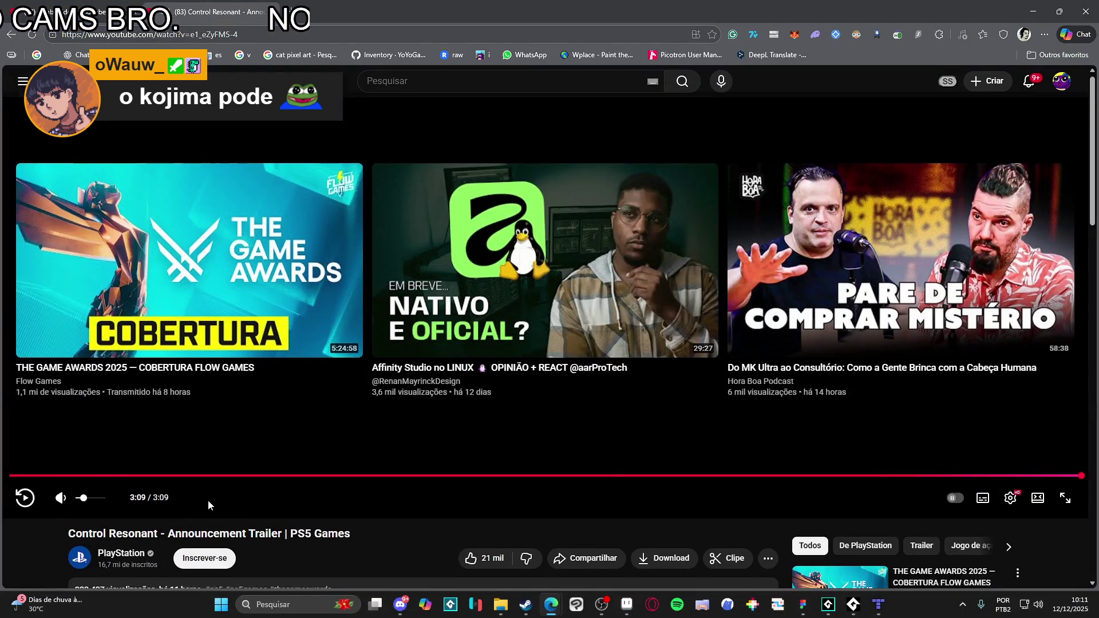
scroll(208, 483, up, 3)
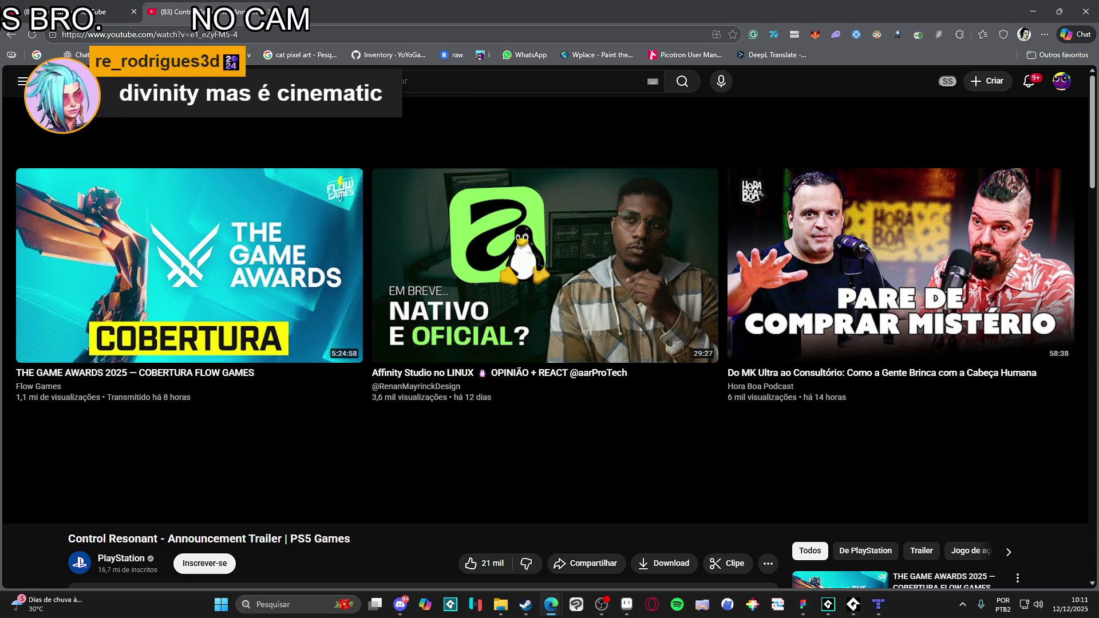
- Search YouTube for 'divinity'
click(406, 87)
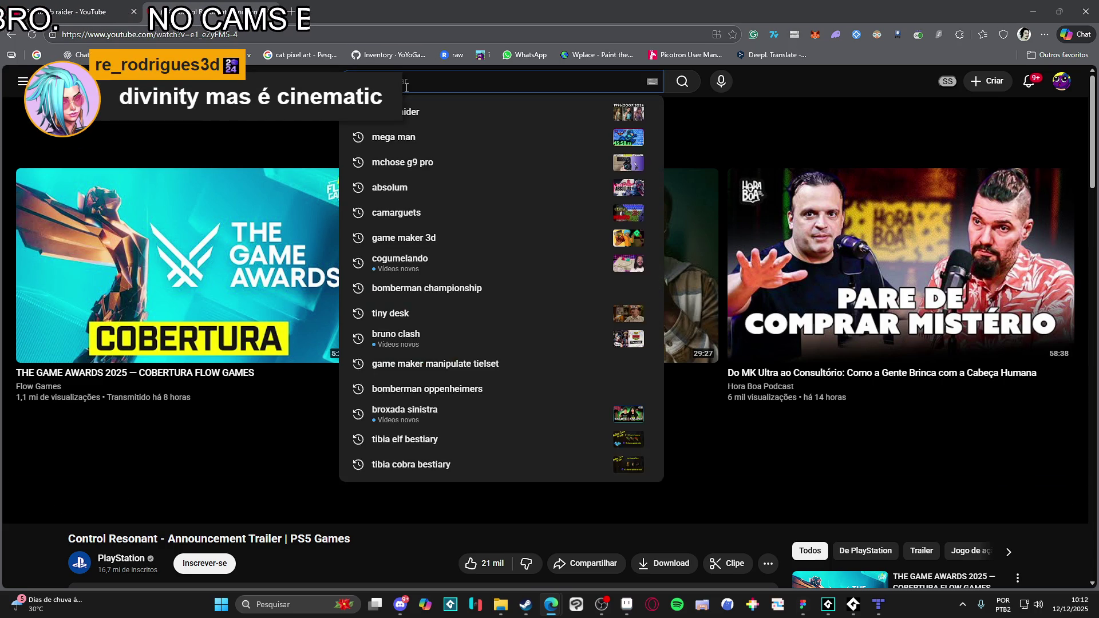
text(divi)
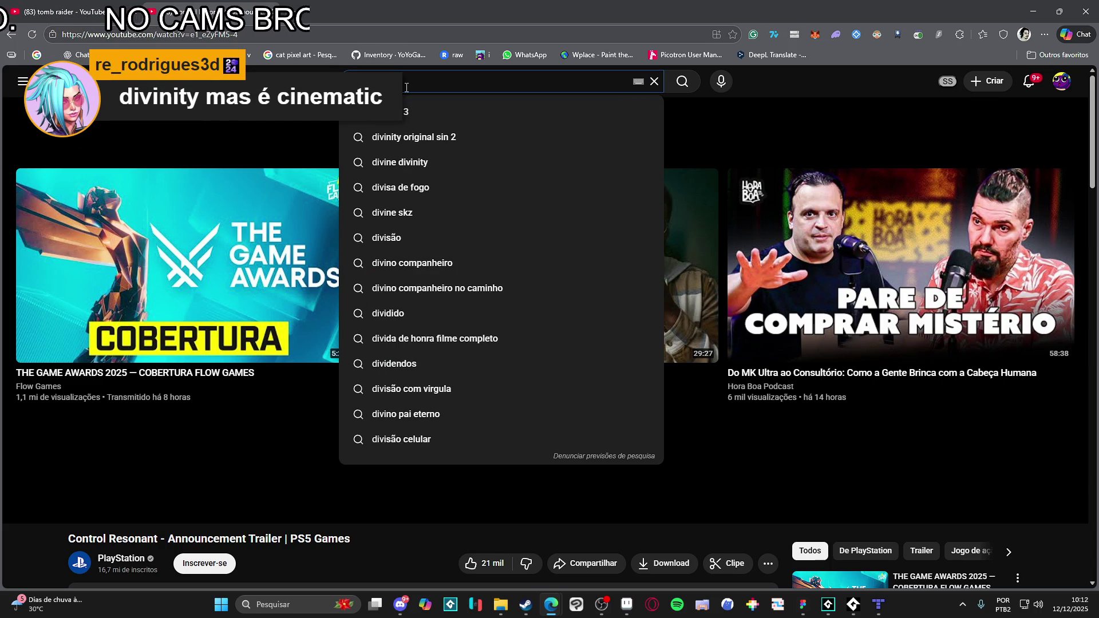
text(nity)
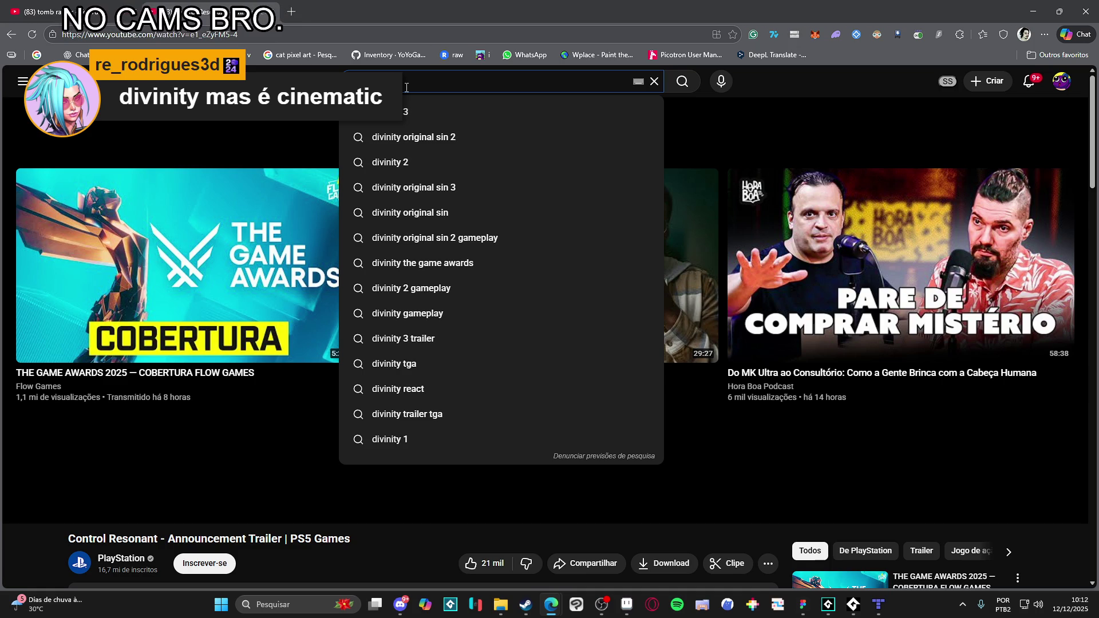
key(Return)
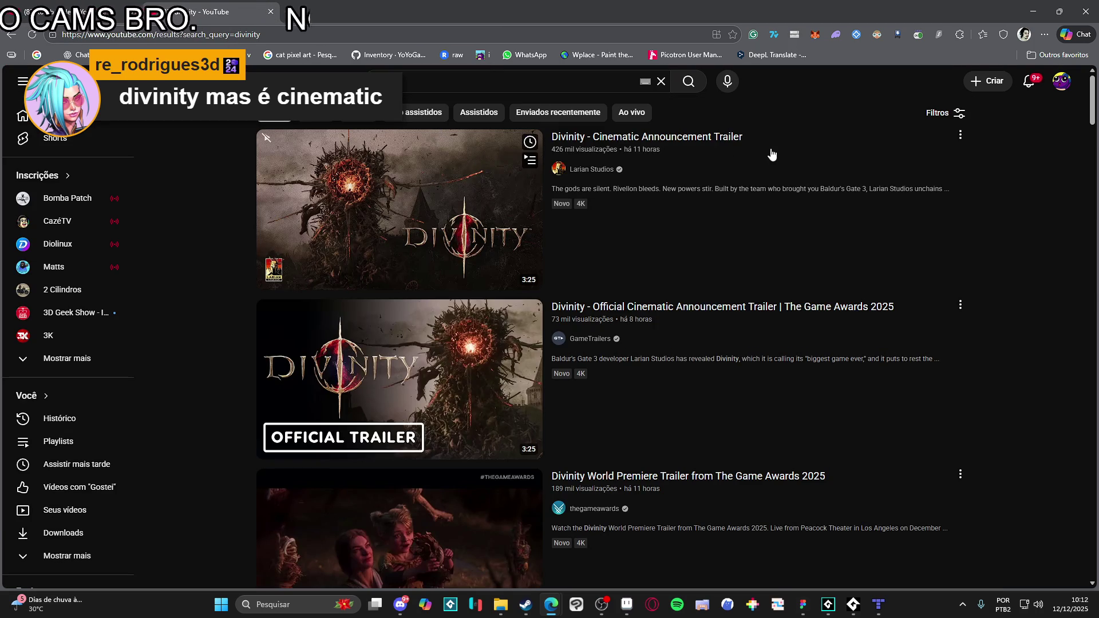
- Open Larian's Divinity Cinematic Announcement Trailer and play it fullscreen through to 3:24
click(735, 142)
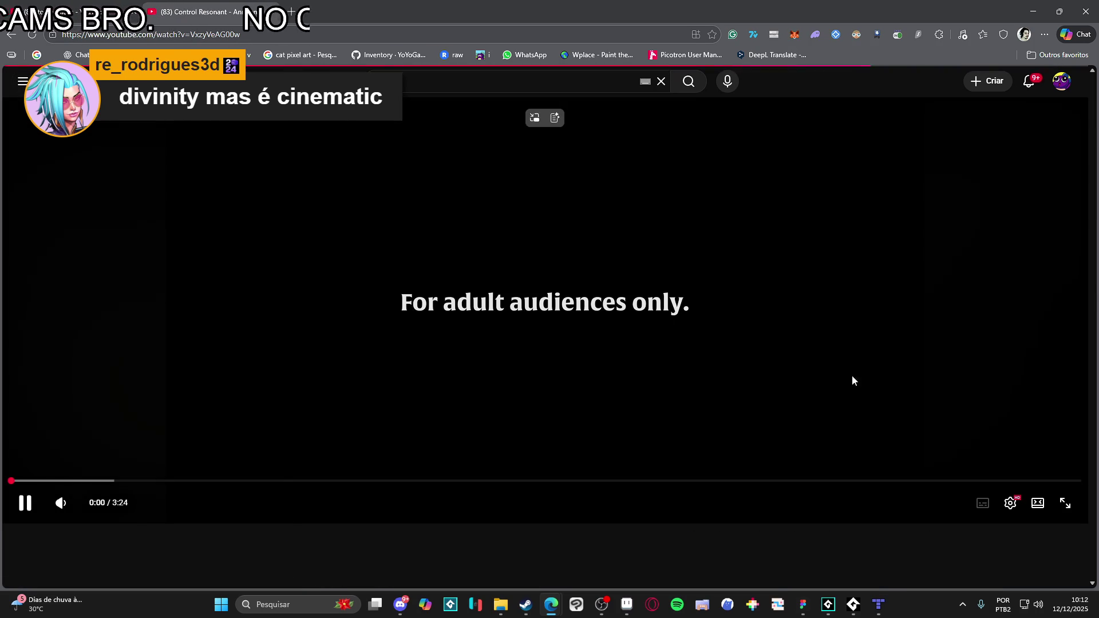
click(955, 426)
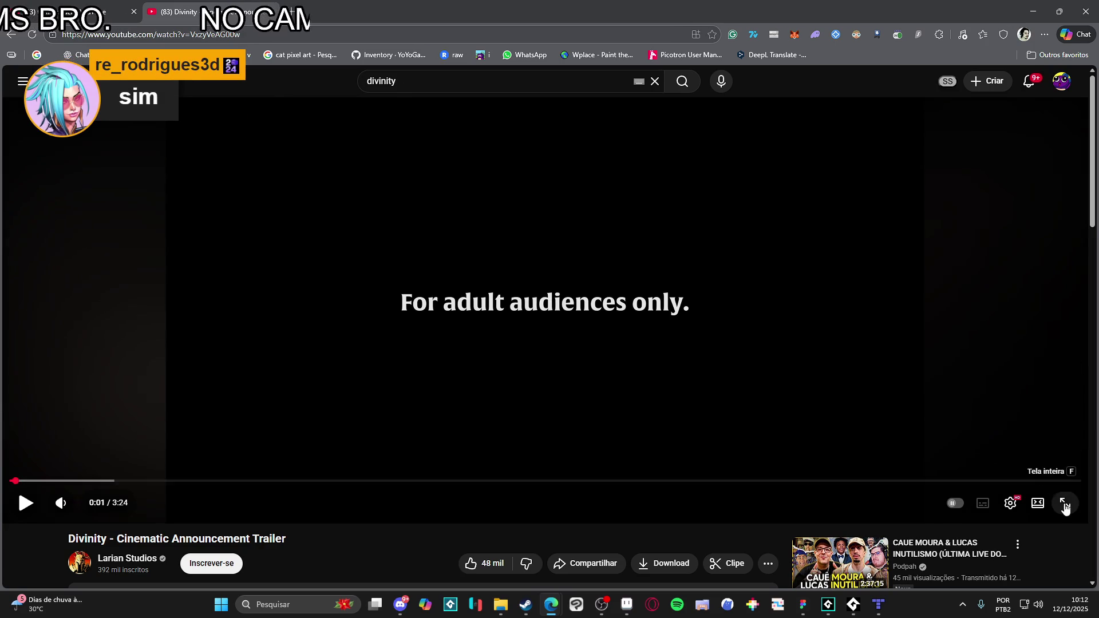
click(1066, 503)
click(591, 356)
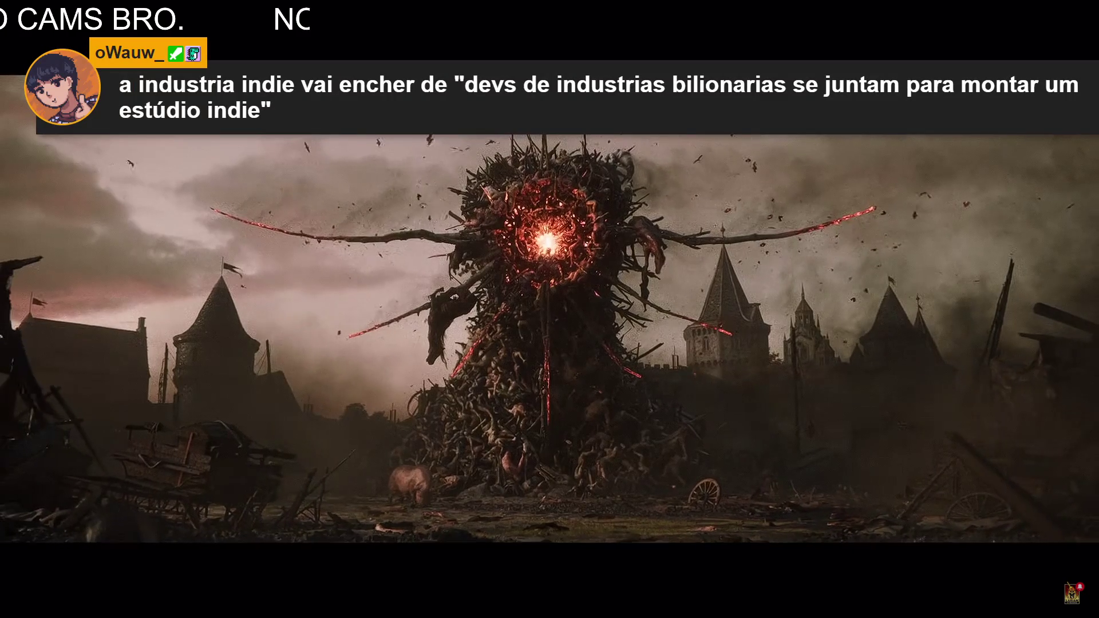
click(760, 410)
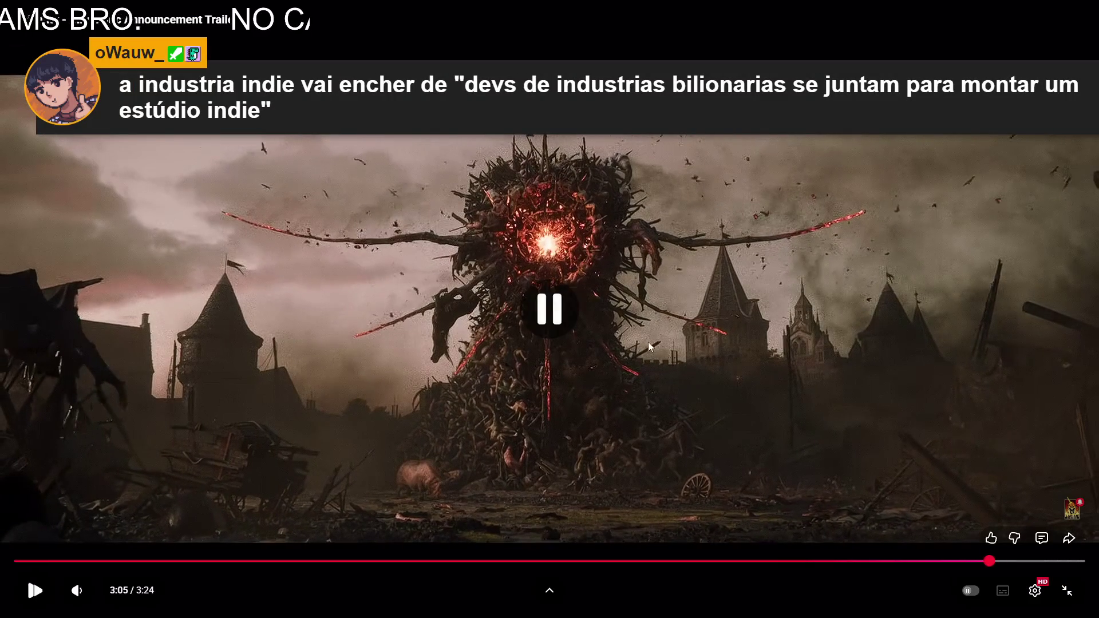
click(652, 311)
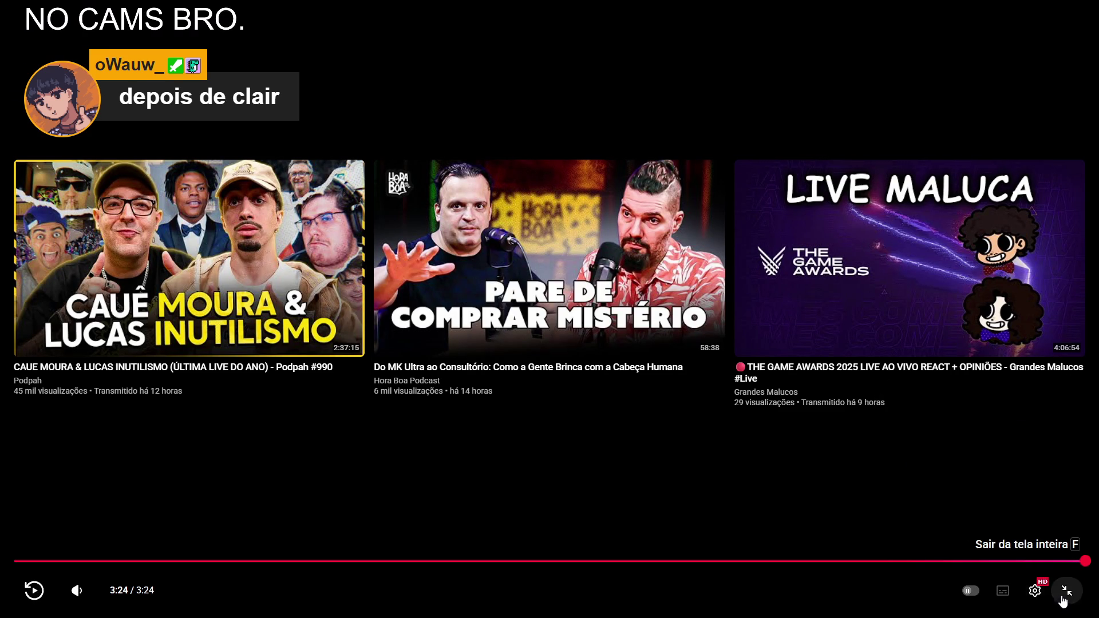
- Exit fullscreen on the finished Divinity trailer to show its watch page
click(1067, 590)
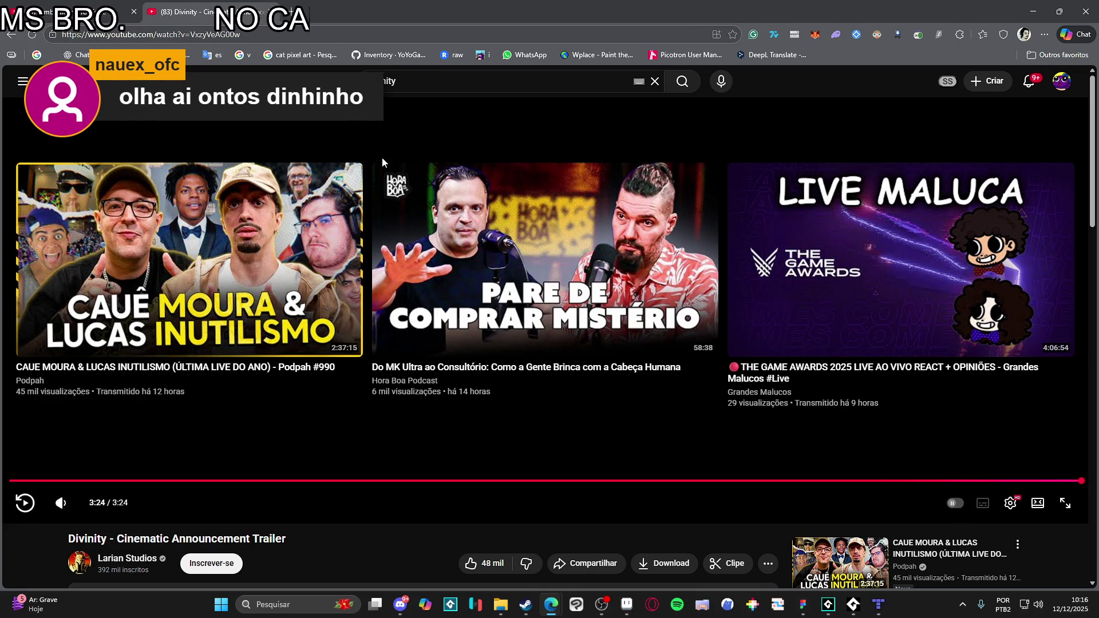
- Replace the previous search with 'ontos' and look over the results
click(439, 86)
key(ctrl+a)
text(ontos)
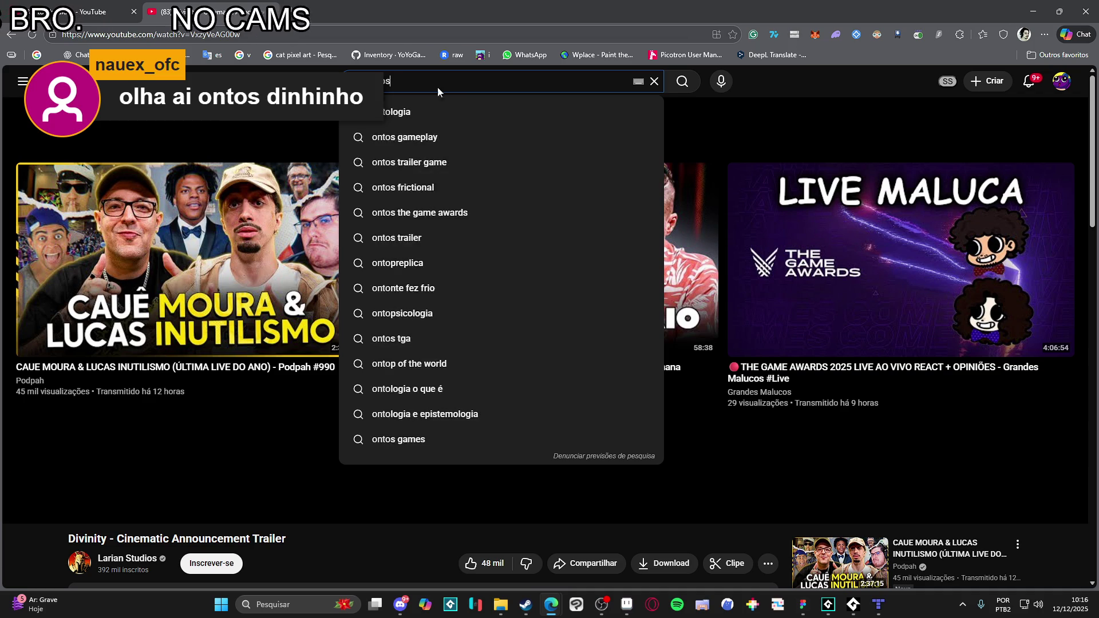
key(Return)
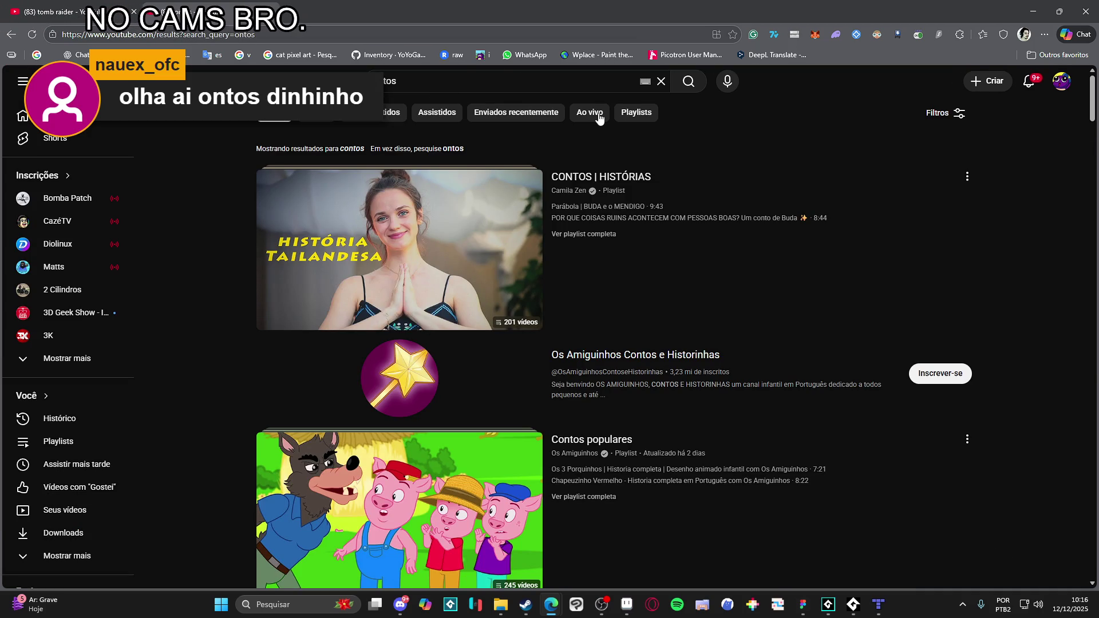
scroll(653, 121, down, 7)
scroll(573, 171, up, 7)
- Refine the search to 'ontos frictional' and open the ONTOS – Reveal Trailer
click(478, 82)
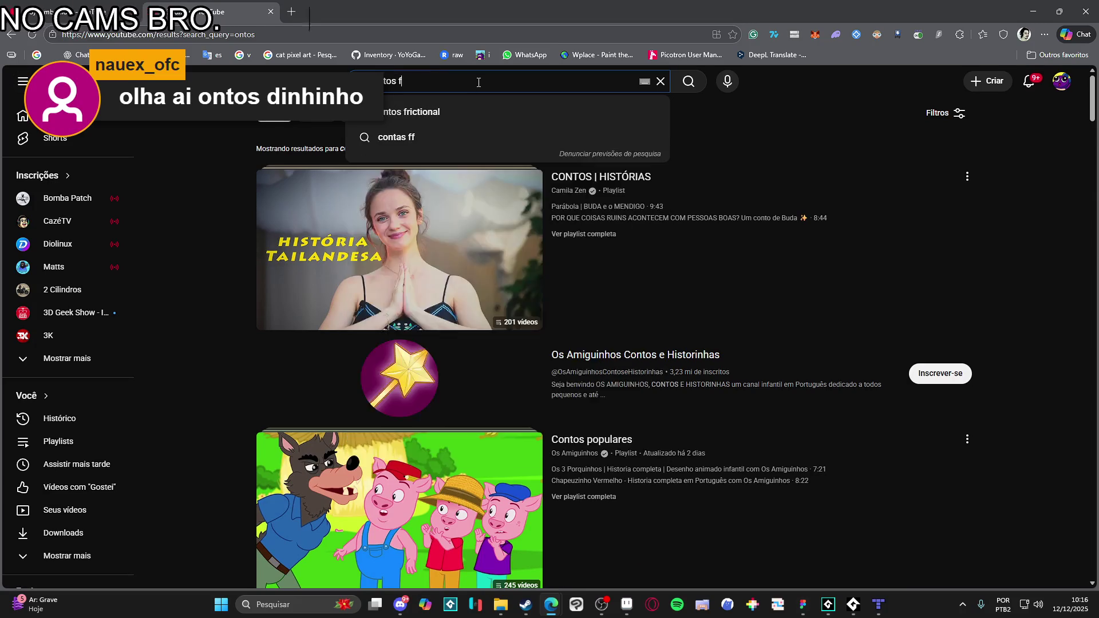
text(rictional)
key(Return)
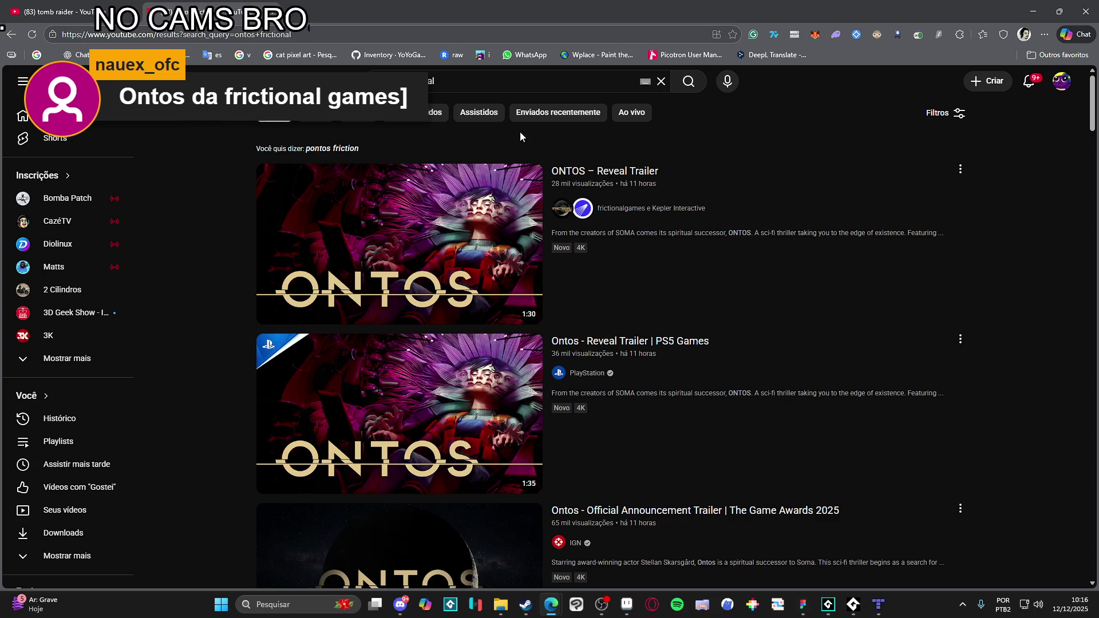
click(424, 197)
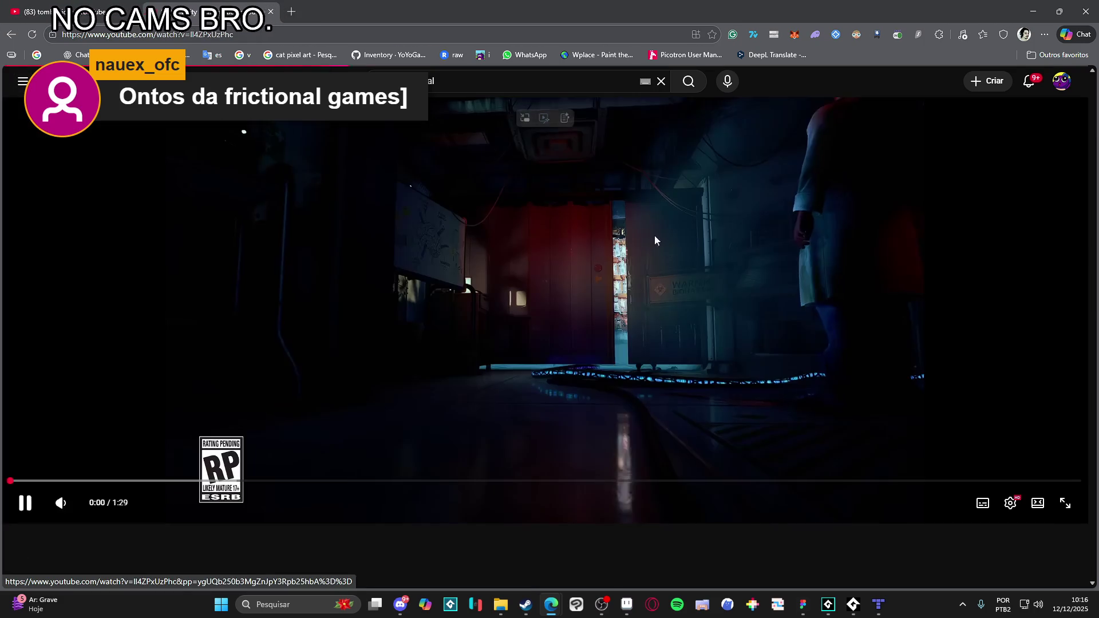
- Switch the ONTOS – Reveal Trailer to fullscreen playback
click(1064, 504)
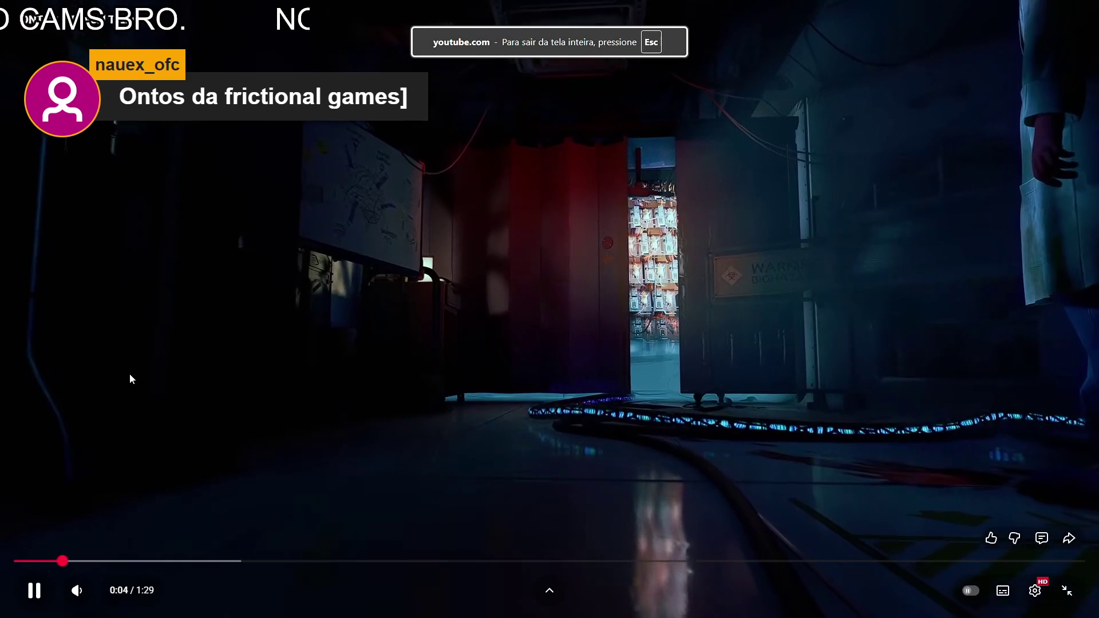